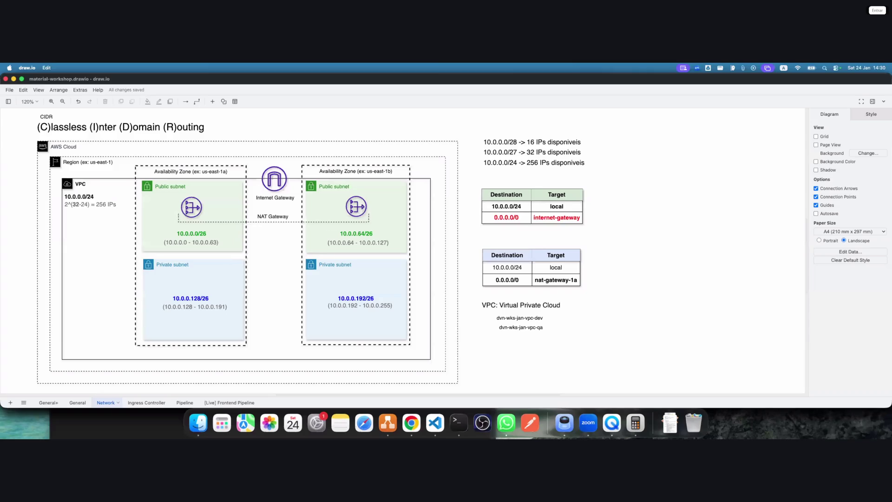
# Finish editing the 256 IPs calculation note in the draw.io diagram
pyautogui.doubleClick(108, 207)
pyautogui.hotkey('alt', 'shift', 'Left')
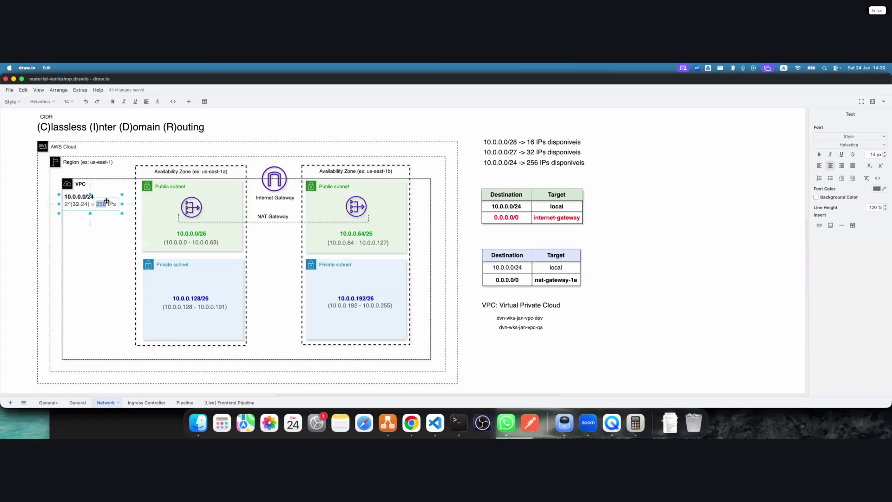
pyautogui.click(665, 247)
pyautogui.click(665, 246)
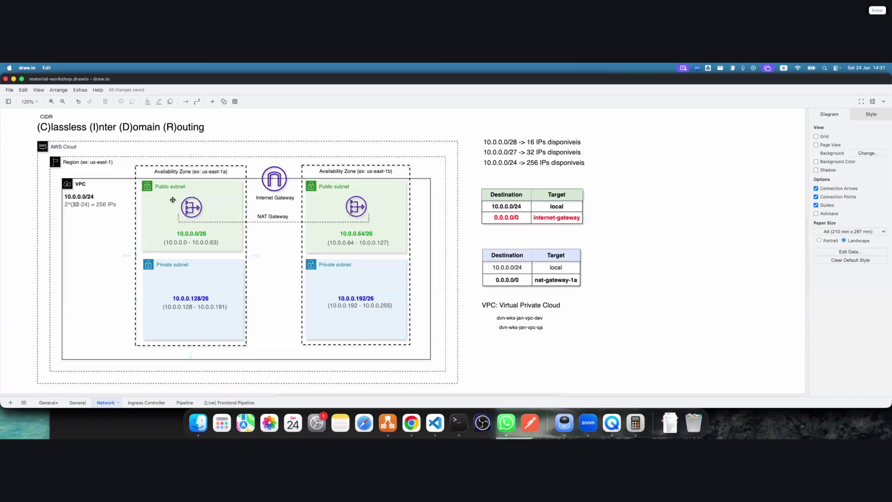
# Switch to the AWS VPC console in Chrome and open the Subnets list
pyautogui.click(411, 423)
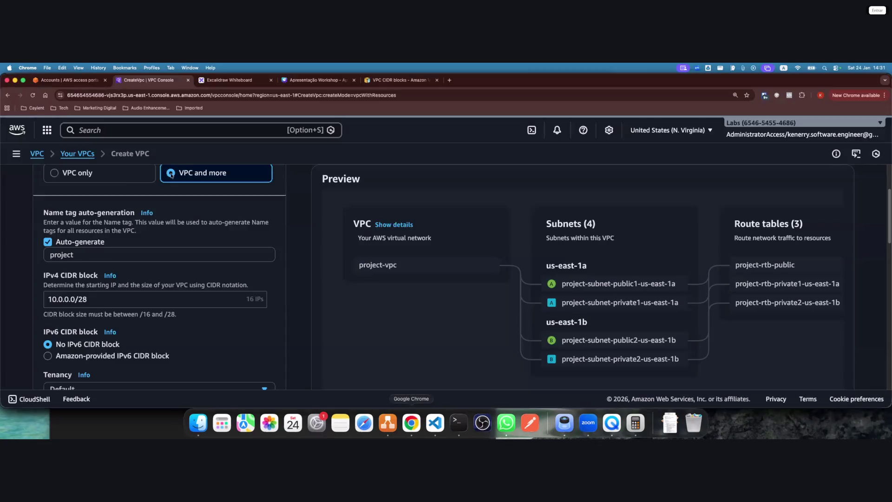
pyautogui.click(16, 153)
pyautogui.click(28, 272)
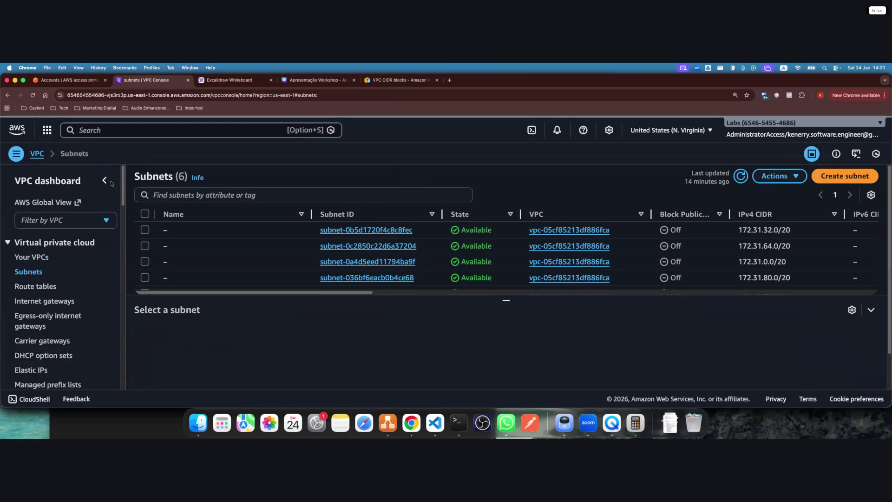
pyautogui.click(105, 181)
# Start a new subnet and choose the default 172.31.0.0/16 VPC as its VPC ID
pyautogui.click(858, 180)
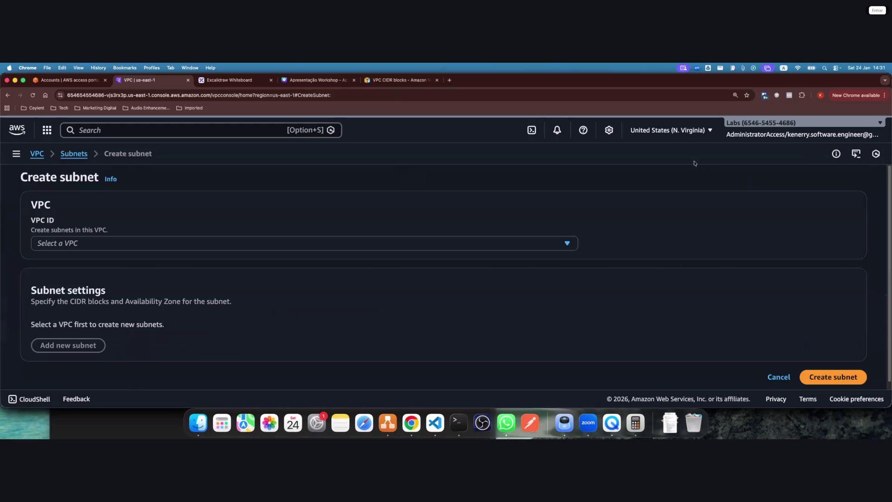
pyautogui.click(95, 246)
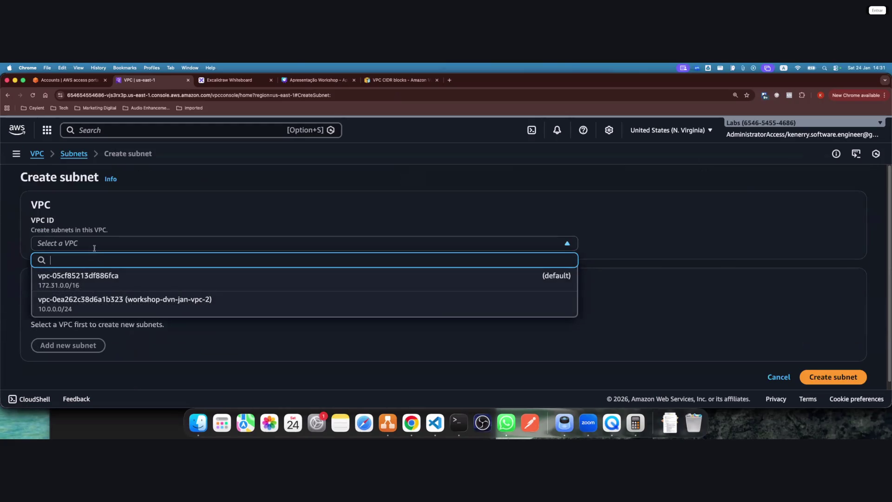
pyautogui.click(99, 281)
pyautogui.scroll(-5, 93, 262)
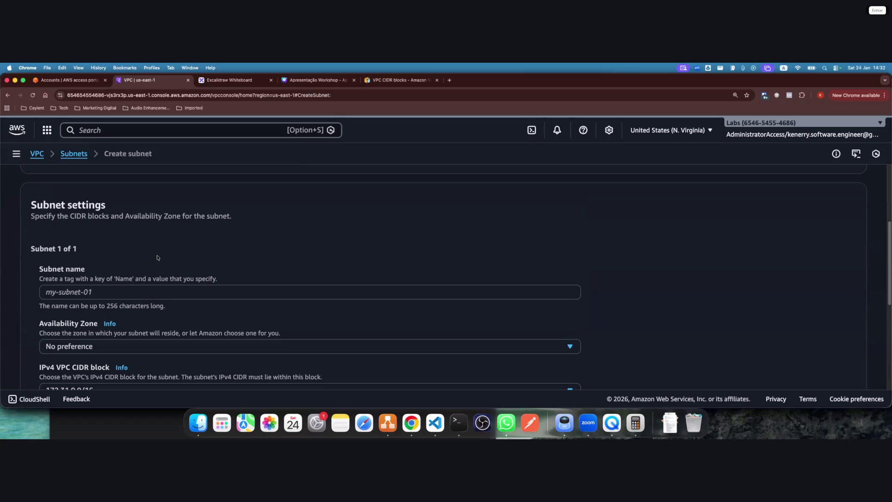
# Zoom the Create subnet form out and focus the Subnet name field
pyautogui.press('super+minus')
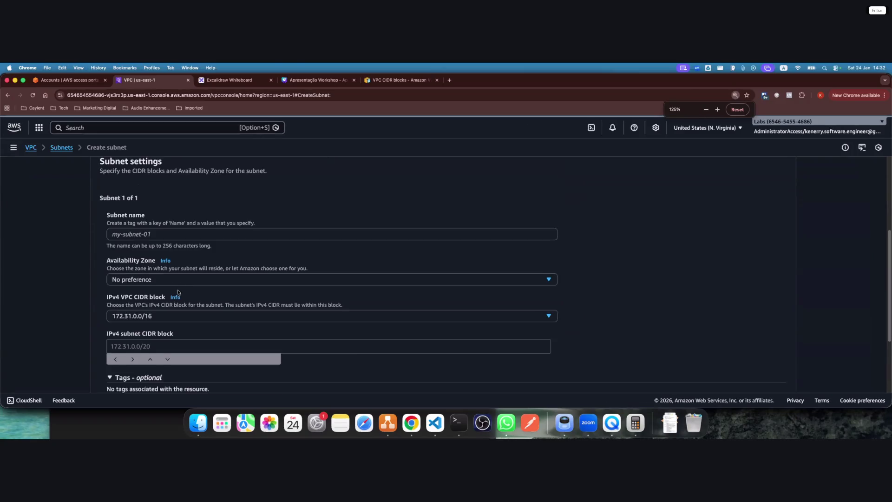
pyautogui.scroll(-4, 178, 293)
pyautogui.scroll(2, 153, 254)
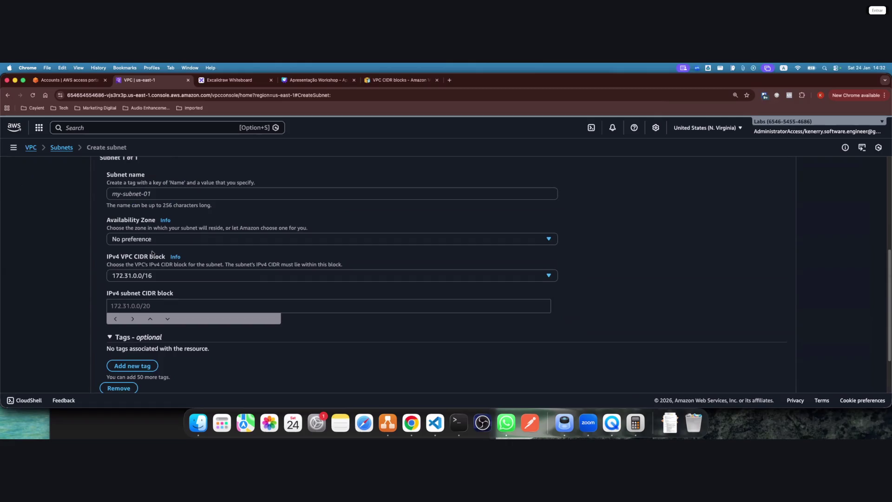
pyautogui.scroll(1, 125, 190)
pyautogui.click(139, 204)
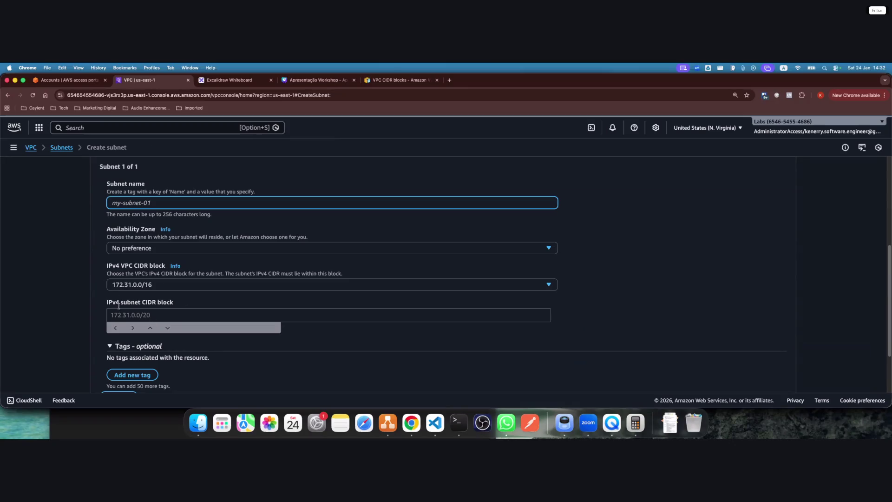
# Leave the Availability Zone as No preference and return to draw.io
pyautogui.click(134, 248)
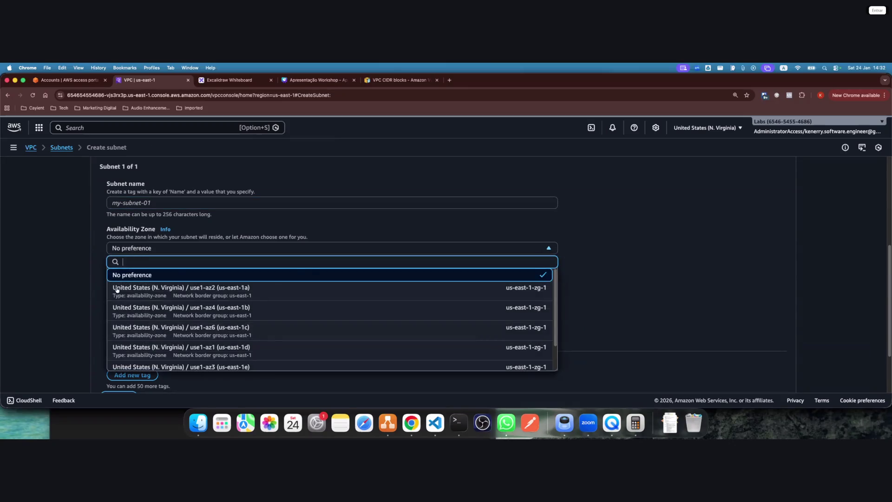
pyautogui.click(113, 273)
pyautogui.scroll(2, 209, 236)
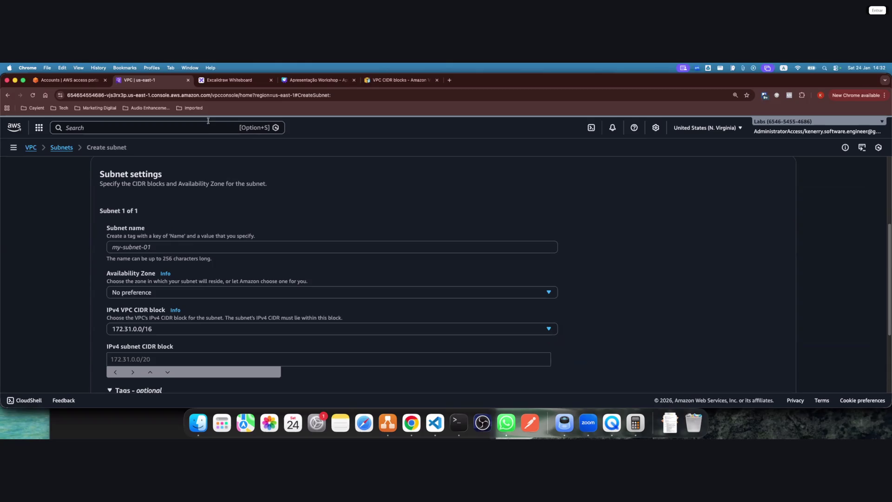
pyautogui.click(394, 430)
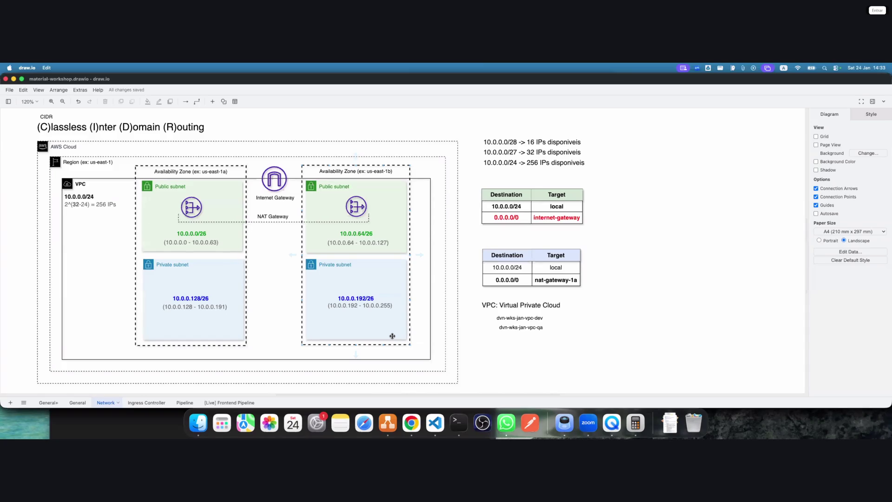
# Add a text label 'Uma subnet pública' on the blank canvas and widen it
pyautogui.doubleClick(234, 121)
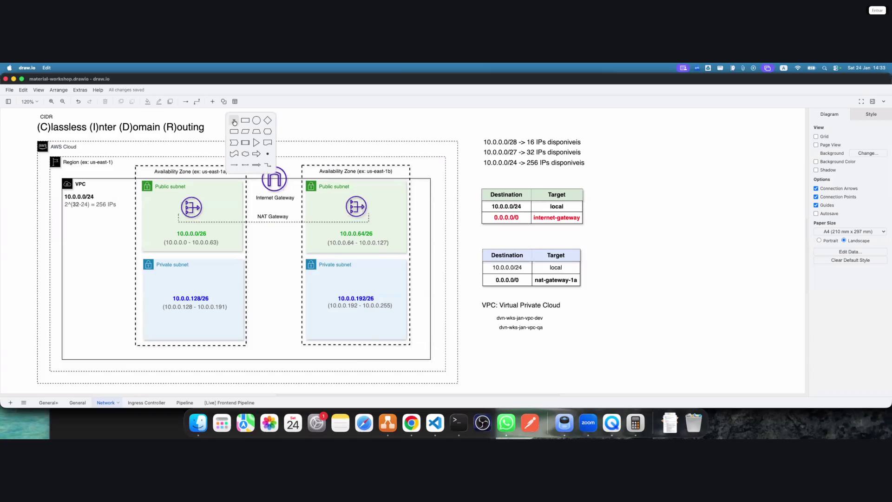
pyautogui.click(266, 126)
pyautogui.write('Uma subne')
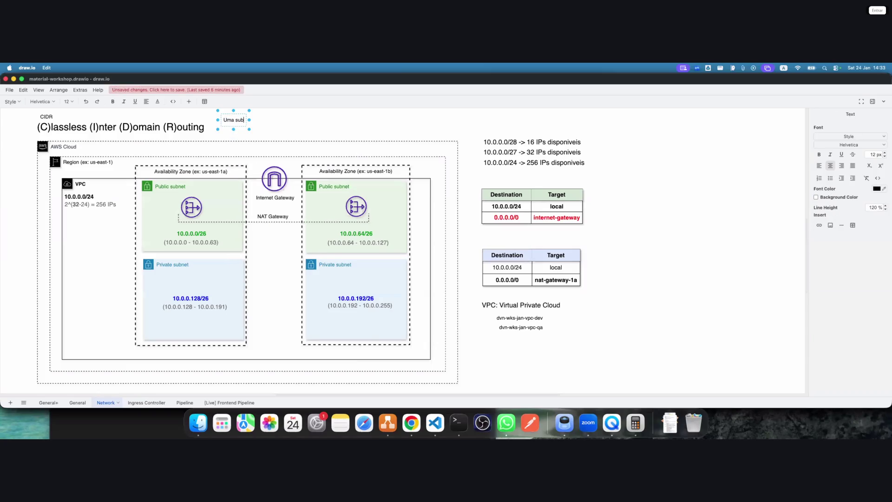
pyautogui.write('t p')
pyautogui.write('úbli')
pyautogui.write('ca')
pyautogui.moveTo(250, 120); pyautogui.dragTo(295, 122)
pyautogui.doubleClick(276, 120)
pyautogui.press('Escape')
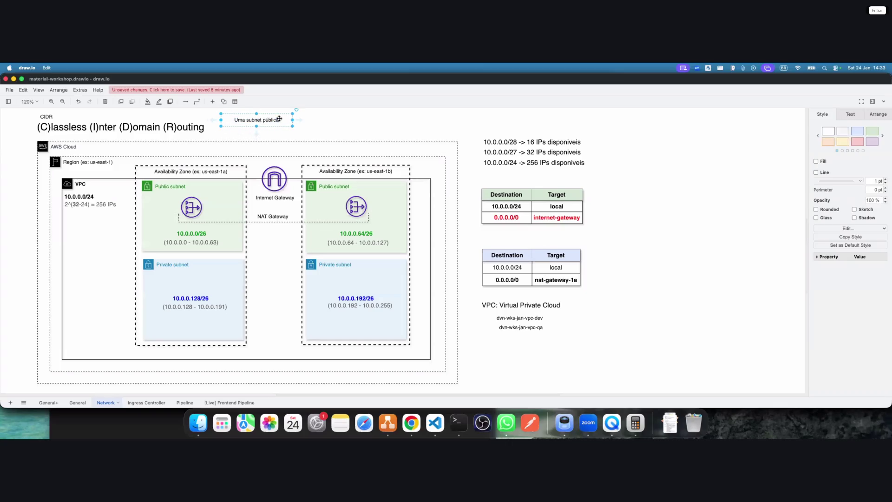
# Extend the note to say its default route (0.0.0.0/0) points to an igw, wrapping to two lines
pyautogui.doubleClick(277, 120)
pyautogui.write(', é uma subnet que esta associada a uma tabela de roteamento, o')
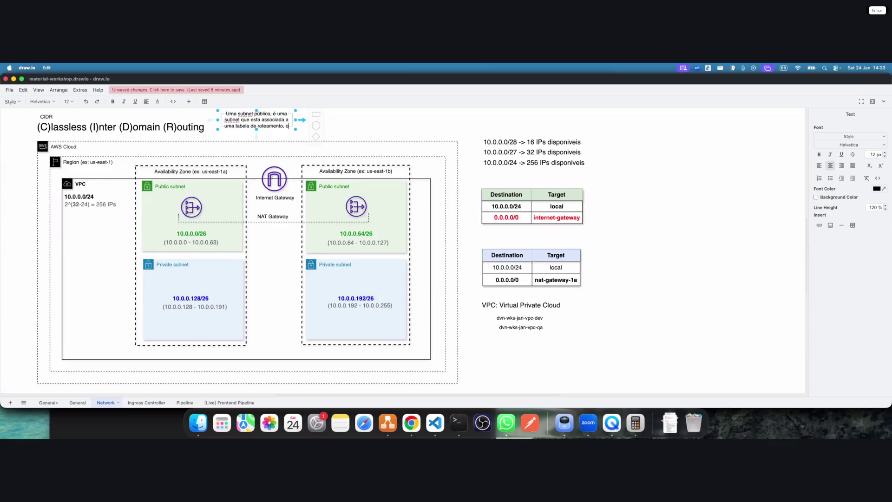
pyautogui.write('nde na sua rota padrão,')
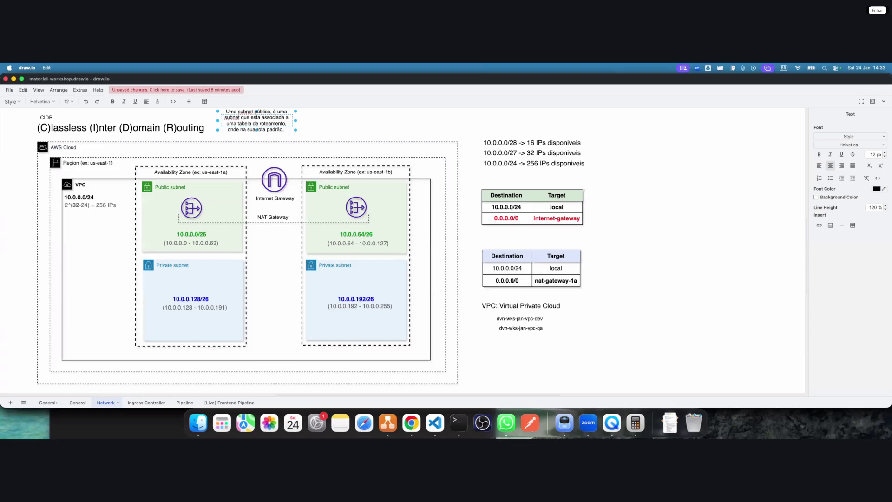
pyautogui.press('BackSpace')
pyautogui.write('(0.0.0.')
pyautogui.write('0/0) tem um apontamento p')
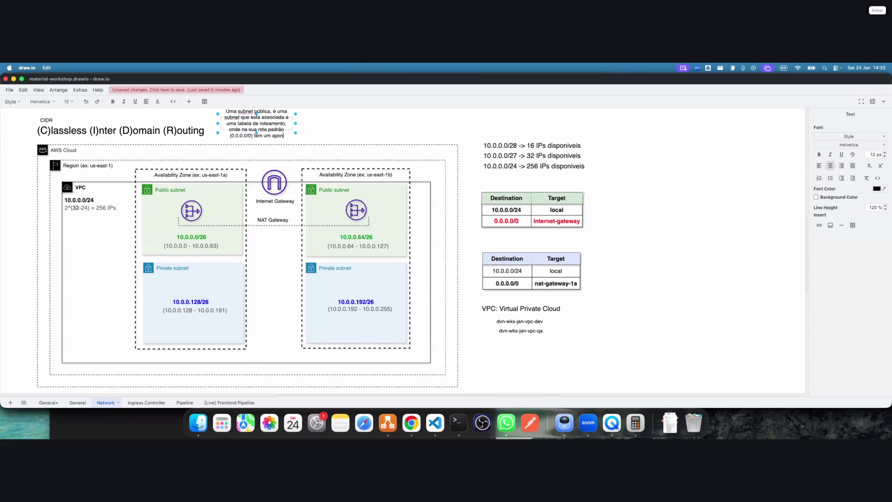
pyautogui.write('ara um igt')
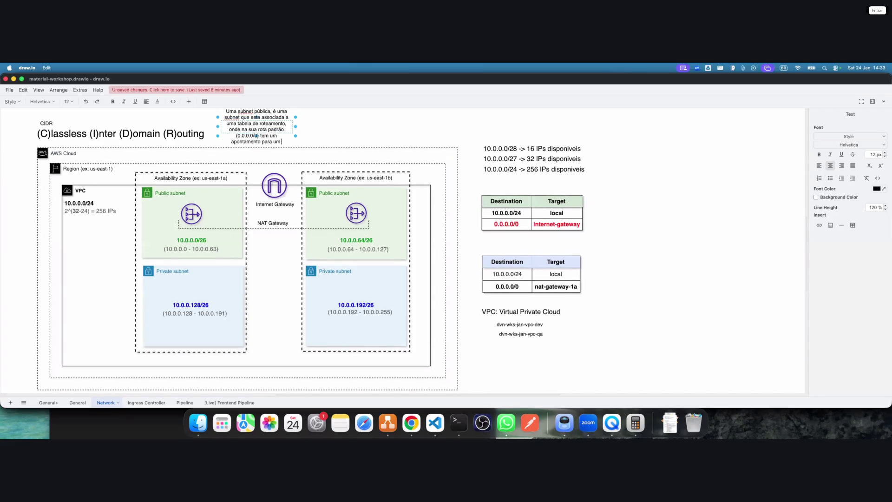
pyautogui.press('BackSpace')
pyautogui.write('w.')
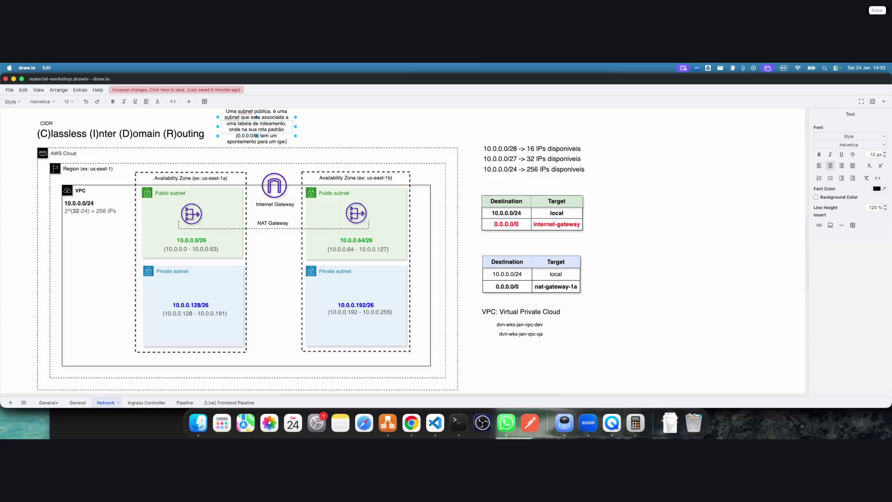
pyautogui.moveTo(296, 126); pyautogui.dragTo(419, 125)
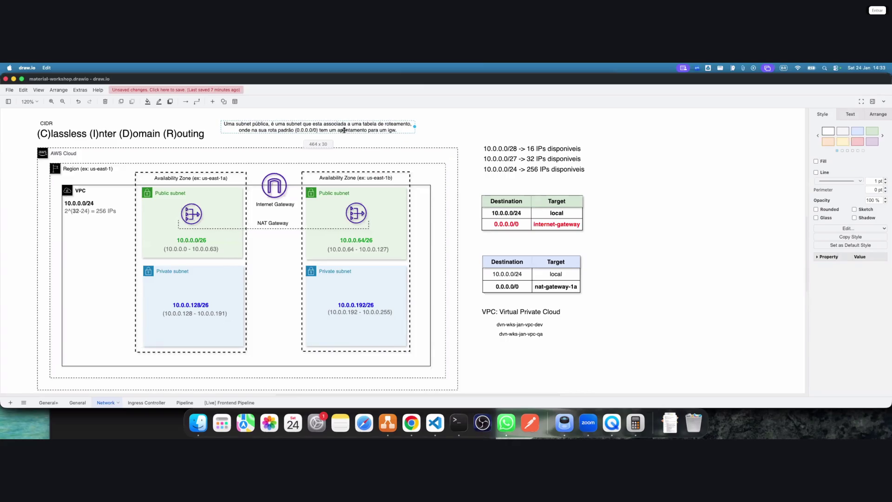
# Make the phrase 'Uma subnet pública' bold in the note
pyautogui.moveTo(326, 128); pyautogui.dragTo(330, 132)
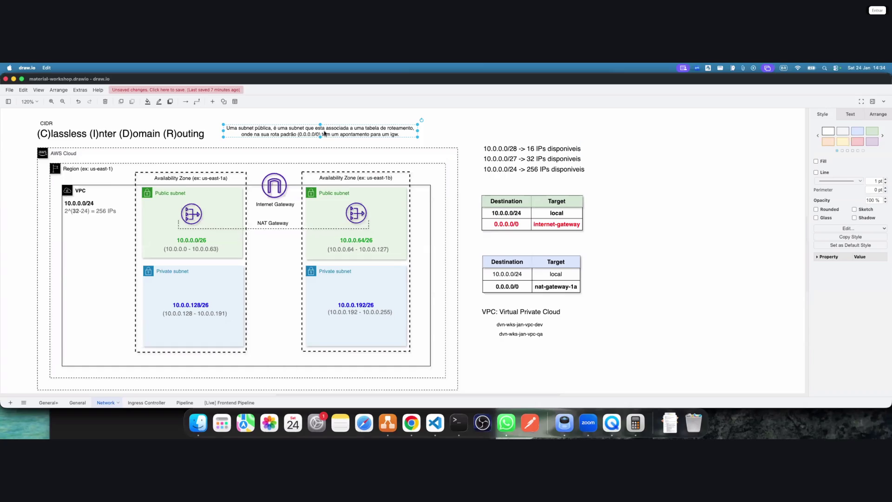
pyautogui.doubleClick(265, 134)
pyautogui.moveTo(244, 127); pyautogui.dragTo(271, 128)
pyautogui.keyDown('shift'); pyautogui.click(216, 130); pyautogui.keyUp('shift')
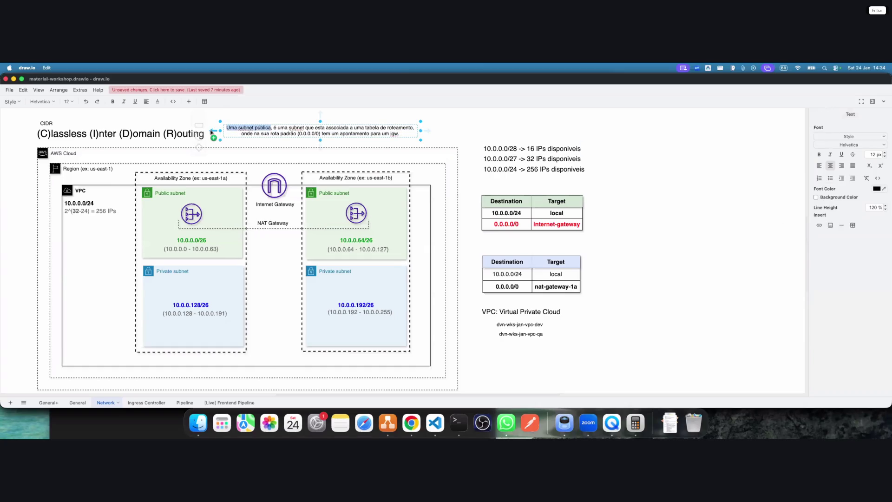
pyautogui.press('super+b')
# Set the whole note to 14 px and place it below the VPC name list
pyautogui.click(373, 127)
pyautogui.press('super+a')
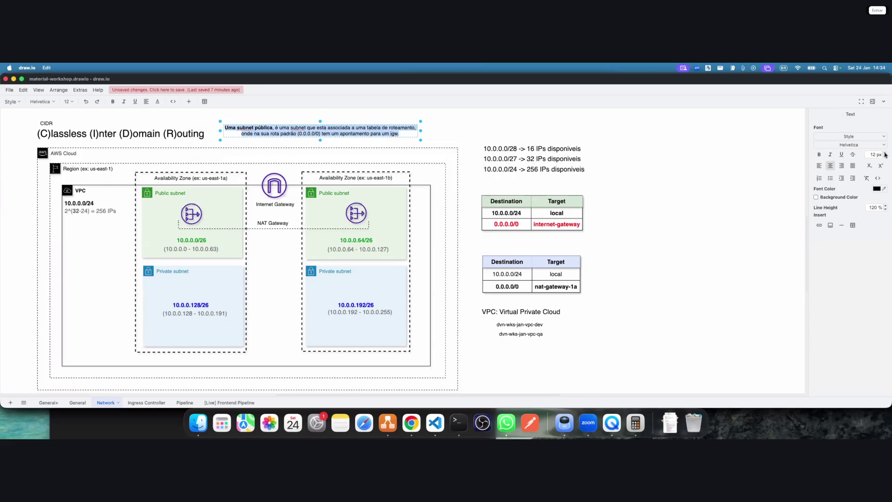
pyautogui.click(884, 153)
pyautogui.click(884, 153)
pyautogui.moveTo(393, 132)
pyautogui.mouseDown()
pyautogui.moveTo(491, 211)
pyautogui.moveTo(596, 355)
pyautogui.mouseUp()
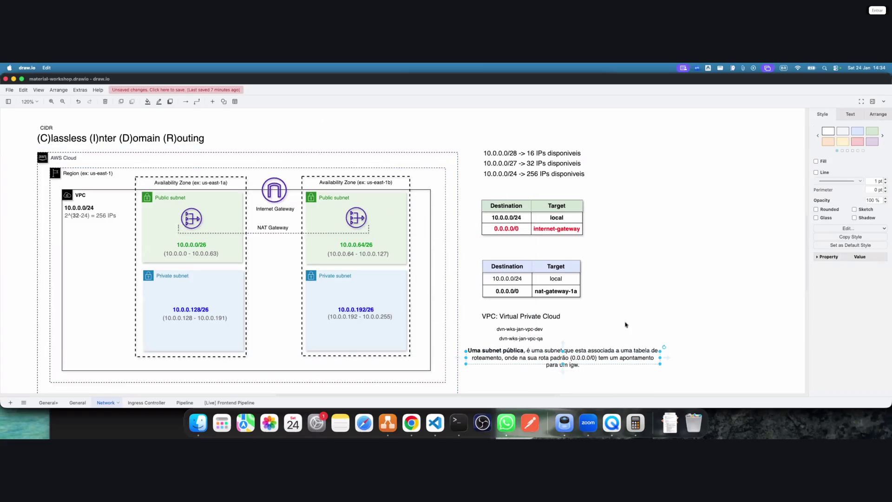
pyautogui.click(625, 324)
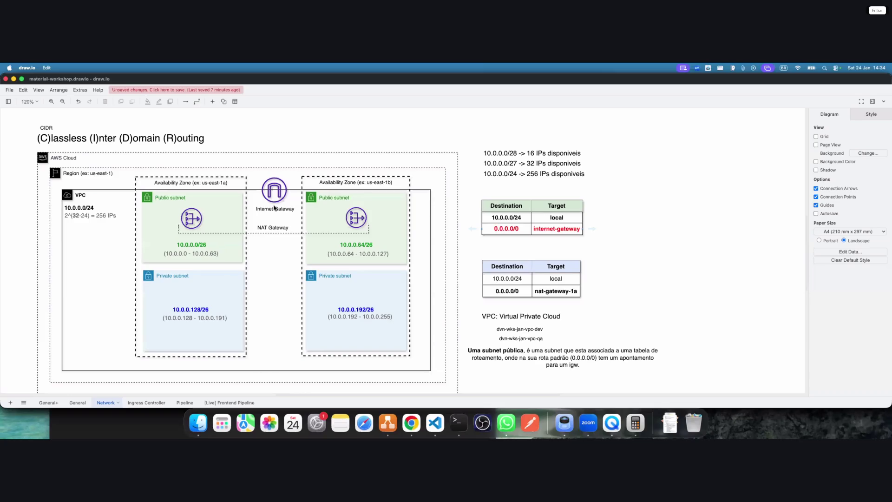
pyautogui.click(172, 205)
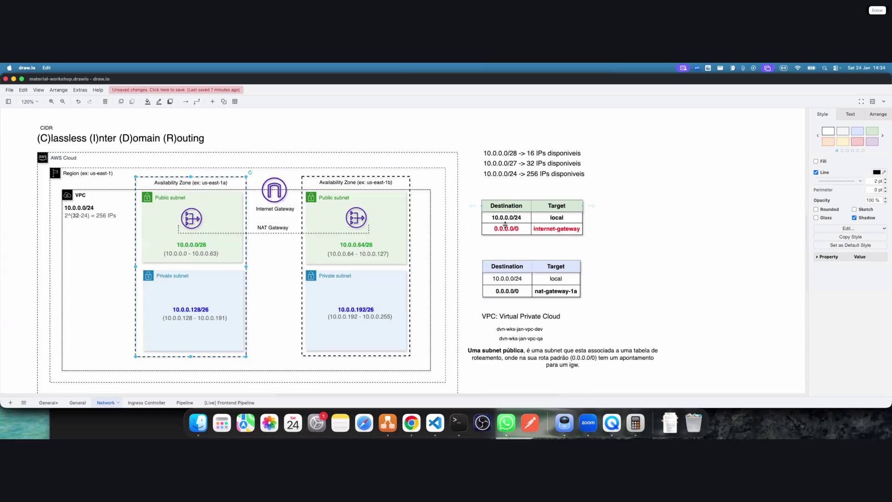
pyautogui.doubleClick(505, 228)
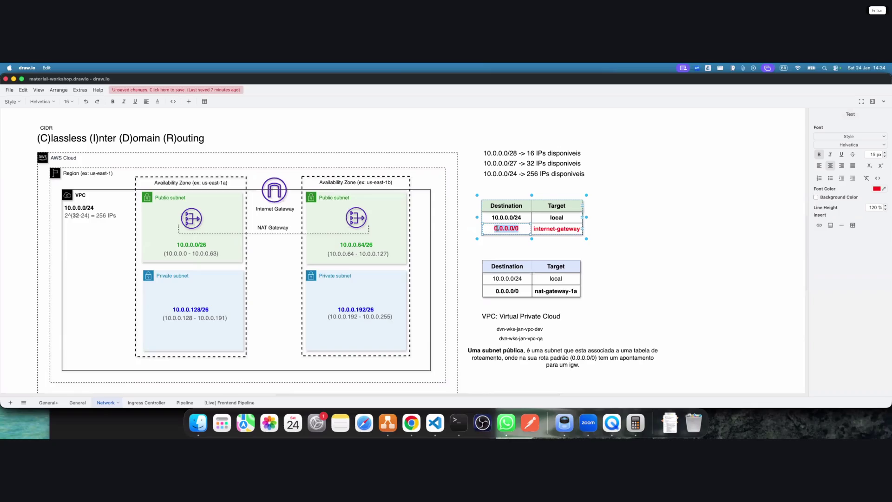
pyautogui.doubleClick(555, 228)
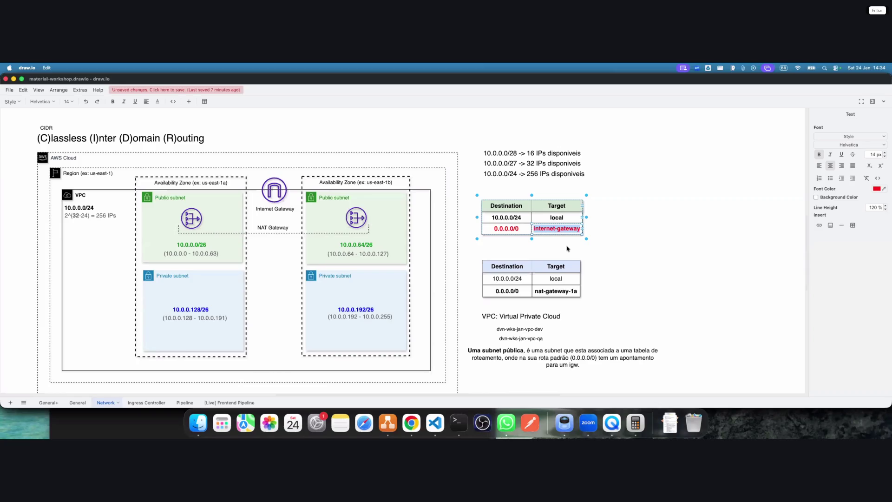
pyautogui.moveTo(613, 246)
pyautogui.mouseDown()
pyautogui.moveTo(466, 193)
pyautogui.moveTo(607, 252)
pyautogui.mouseUp()
pyautogui.click(468, 189)
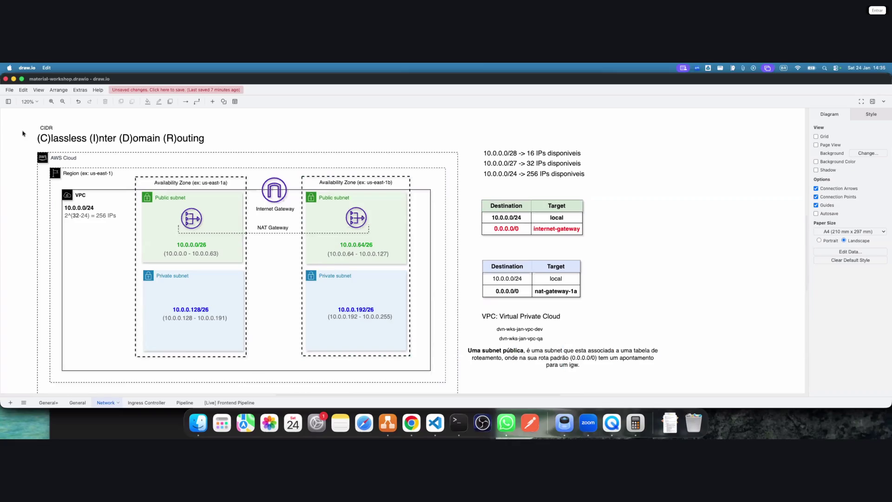
# Show the Shapes library panel in draw.io
pyautogui.click(9, 101)
pyautogui.click(8, 101)
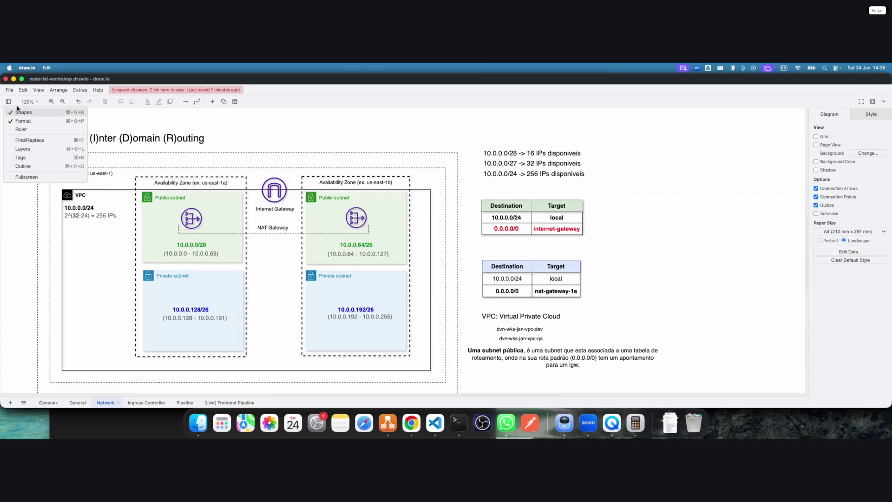
pyautogui.click(157, 108)
pyautogui.click(8, 101)
pyautogui.click(11, 104)
pyautogui.click(10, 104)
pyautogui.click(21, 113)
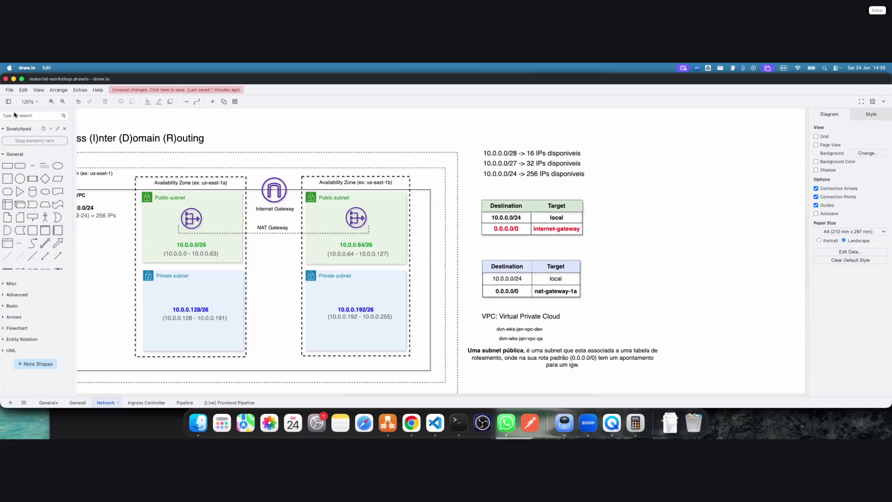
# Add a 75x58 rectangle labelled EC2 into the us-east-1a public subnet
pyautogui.moveTo(10, 167)
pyautogui.mouseDown()
pyautogui.moveTo(93, 167)
pyautogui.moveTo(223, 193)
pyautogui.moveTo(257, 148)
pyautogui.moveTo(266, 118)
pyautogui.mouseUp()
pyautogui.doubleClick(279, 124)
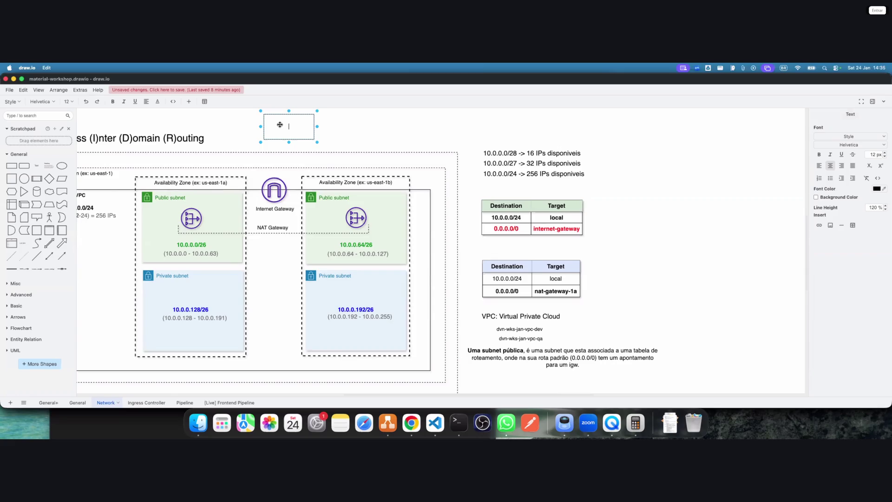
pyautogui.write('EC2')
pyautogui.click(332, 140)
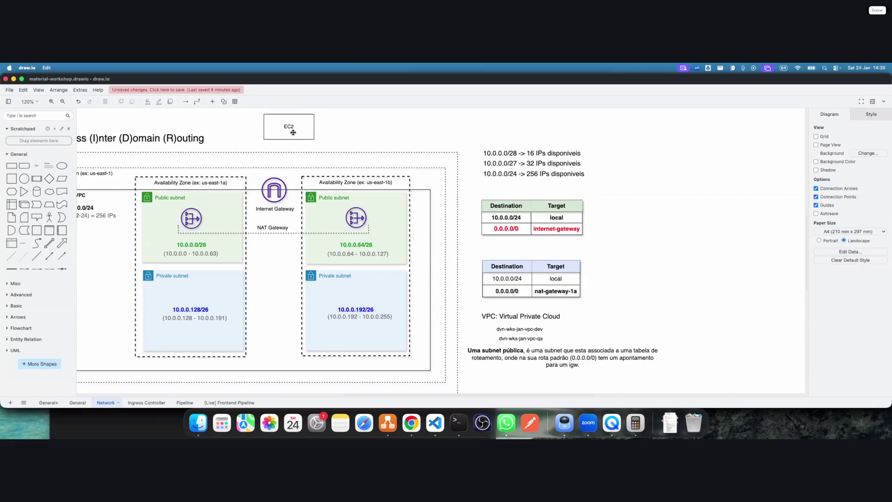
pyautogui.moveTo(316, 141)
pyautogui.mouseDown()
pyautogui.moveTo(284, 130)
pyautogui.moveTo(226, 204)
pyautogui.moveTo(226, 218)
pyautogui.mouseUp()
pyautogui.click(227, 131)
pyautogui.moveTo(78, 117); pyautogui.dragTo(2, 120)
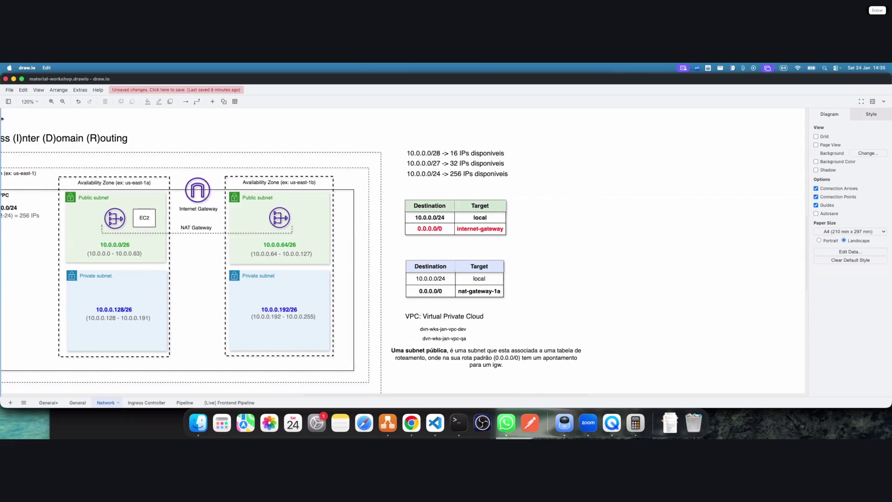
pyautogui.hscroll(3, 269, 124)
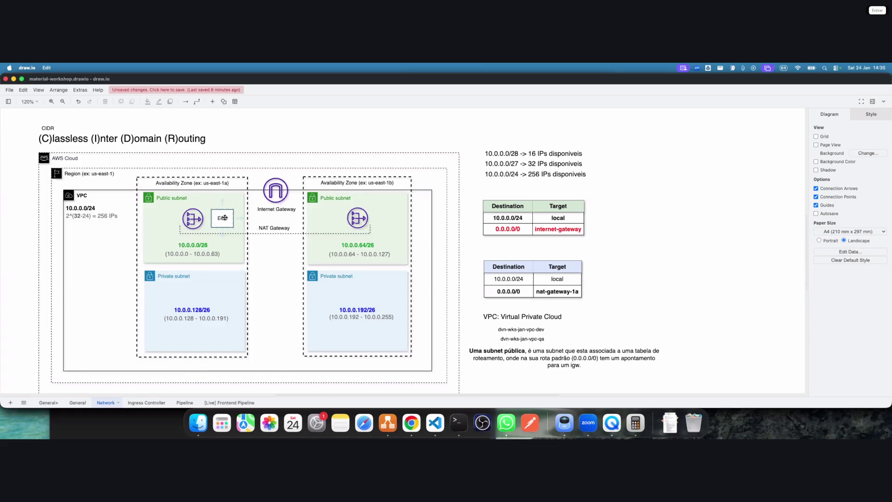
# Duplicate the EC2 box into the us-east-1b public subnet and relabel the copy RDS
pyautogui.moveTo(225, 217); pyautogui.dragTo(229, 217)
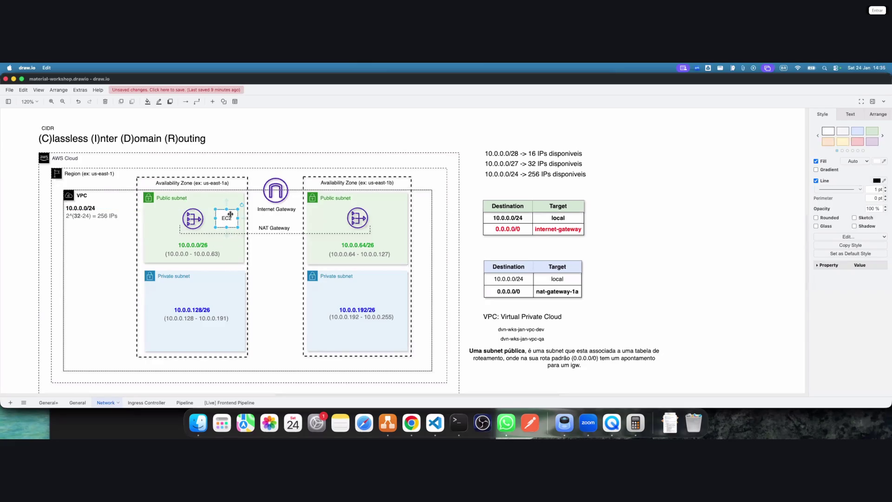
pyautogui.click(227, 231)
pyautogui.moveTo(243, 233); pyautogui.dragTo(329, 218)
pyautogui.doubleClick(330, 219)
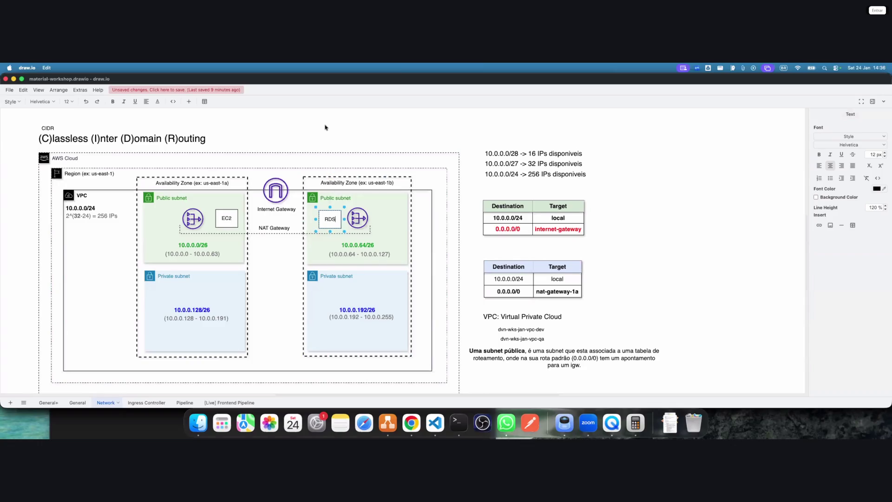
pyautogui.click(319, 160)
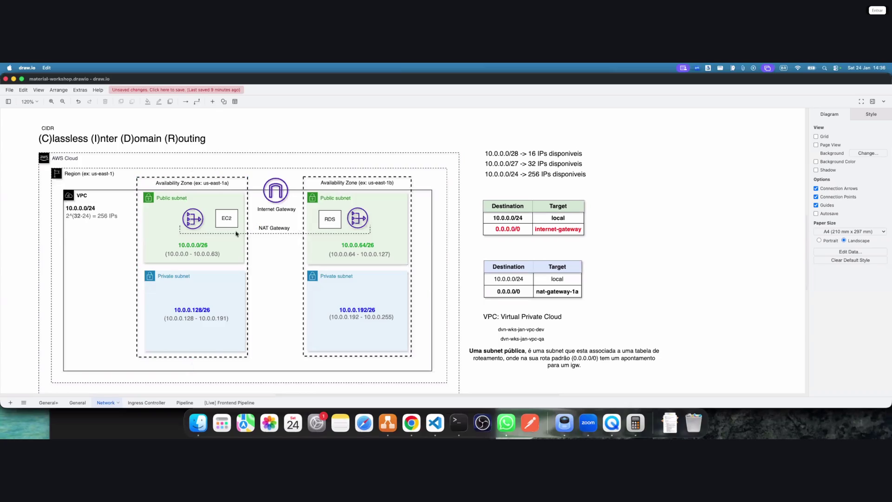
pyautogui.doubleClick(223, 220)
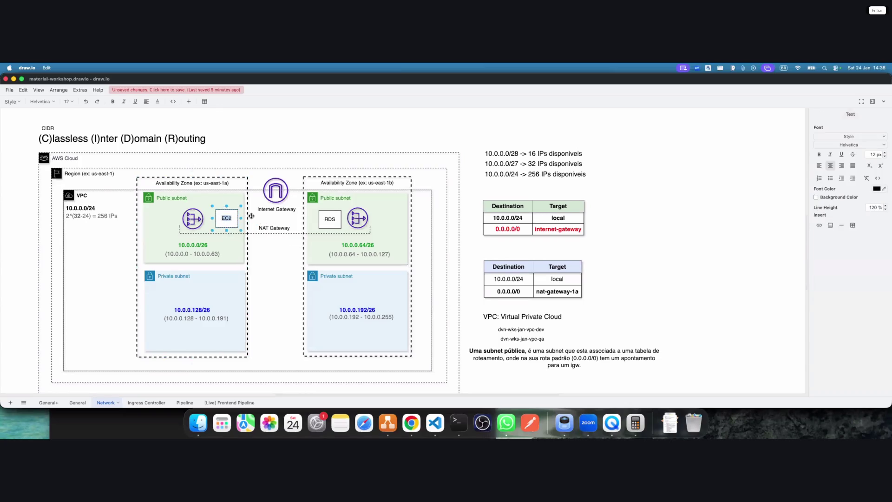
pyautogui.doubleClick(333, 220)
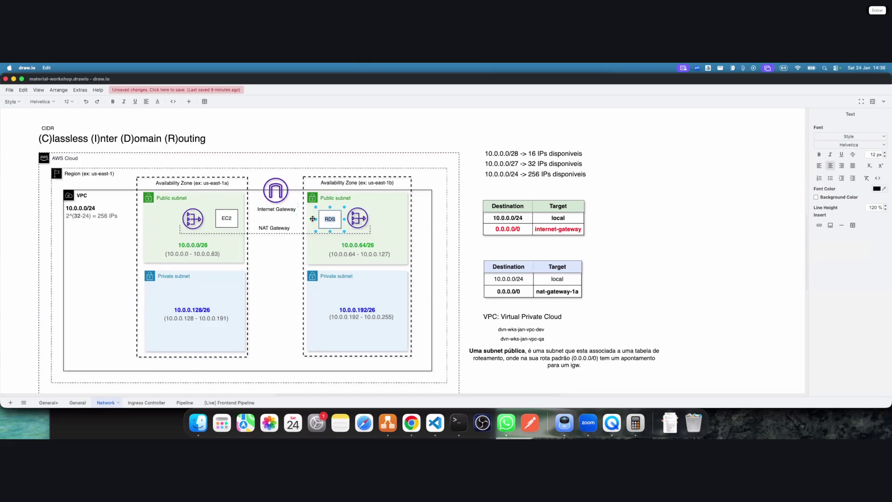
pyautogui.click(224, 218)
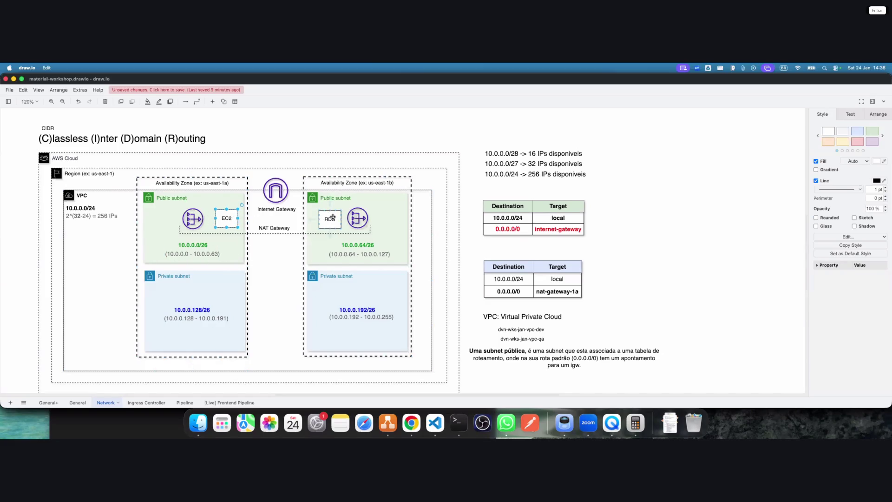
# Move EC2 into private subnet 10.0.0.128/26 and copy it into 10.0.0.192/26
pyautogui.moveTo(228, 218)
pyautogui.mouseDown()
pyautogui.moveTo(235, 304)
pyautogui.moveTo(228, 302)
pyautogui.moveTo(318, 292)
pyautogui.mouseUp()
pyautogui.press('super+d')
pyautogui.press('super+z')
pyautogui.moveTo(245, 303); pyautogui.dragTo(330, 298)
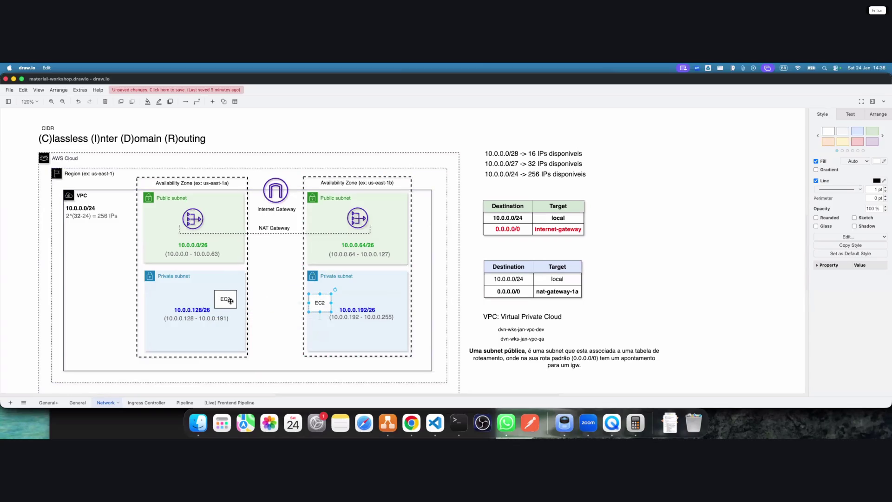
pyautogui.moveTo(232, 302); pyautogui.dragTo(235, 304)
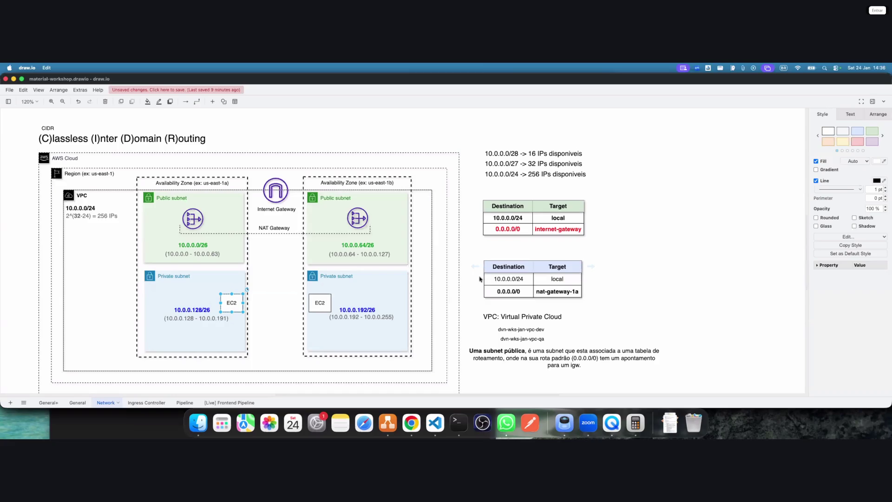
pyautogui.click(523, 360)
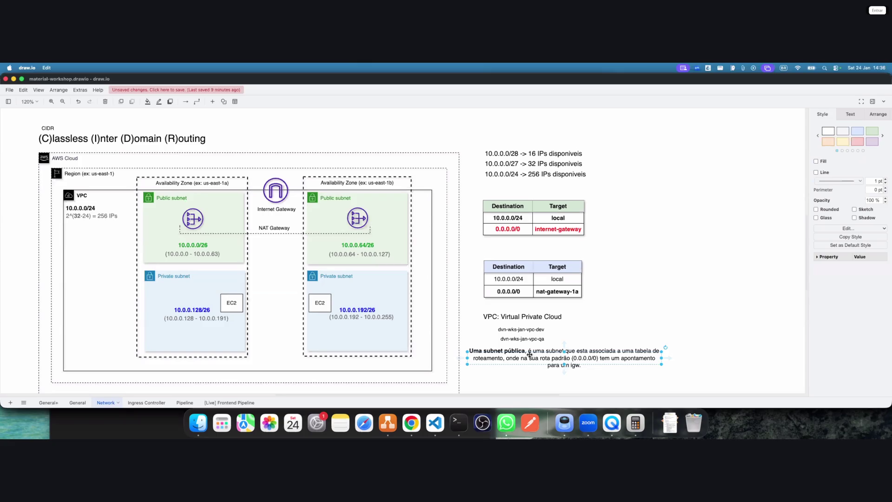
pyautogui.click(412, 422)
pyautogui.scroll(-1, 163, 277)
pyautogui.scroll(2, 163, 277)
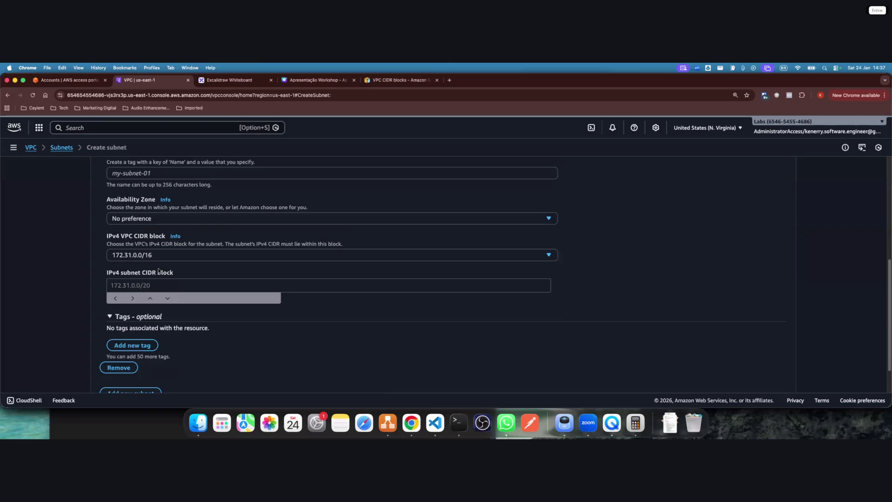
pyautogui.scroll(-2, 134, 252)
pyautogui.scroll(3, 131, 249)
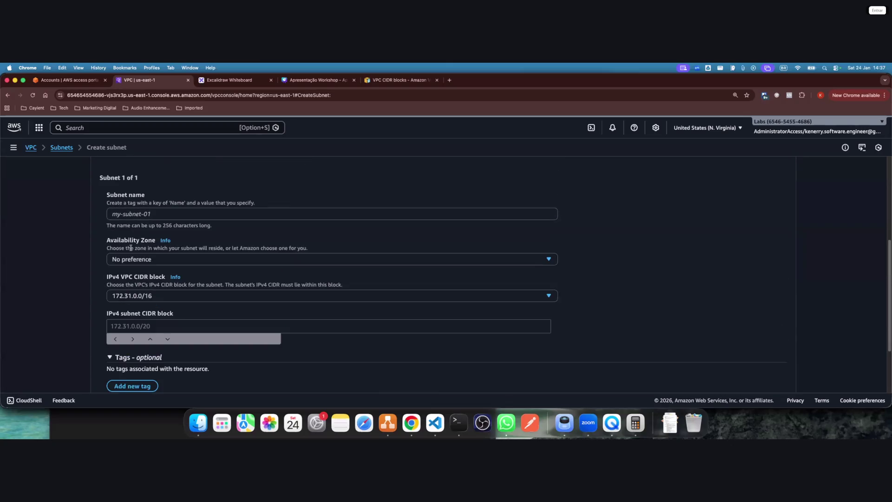
pyautogui.scroll(-2, 131, 247)
pyautogui.press('super+Tab')
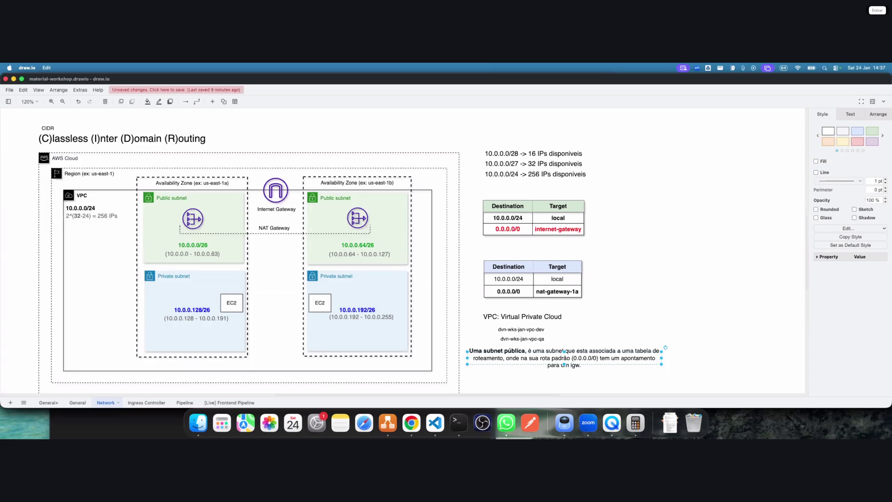
pyautogui.click(634, 299)
# Place the lower route table beside the upper one and shift the three CIDR lines down-left
pyautogui.moveTo(620, 294)
pyautogui.mouseDown()
pyautogui.moveTo(534, 275)
pyautogui.moveTo(465, 243)
pyautogui.mouseUp()
pyautogui.moveTo(620, 291)
pyautogui.mouseDown()
pyautogui.moveTo(485, 267)
pyautogui.moveTo(468, 242)
pyautogui.mouseUp()
pyautogui.press('super+z')
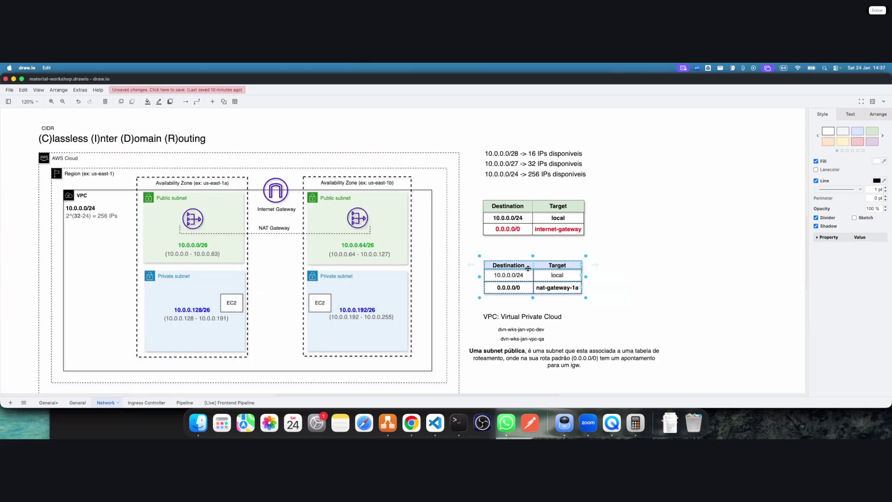
pyautogui.moveTo(532, 278); pyautogui.dragTo(640, 219)
pyautogui.moveTo(614, 183); pyautogui.dragTo(475, 130)
pyautogui.moveTo(515, 158); pyautogui.dragTo(518, 164)
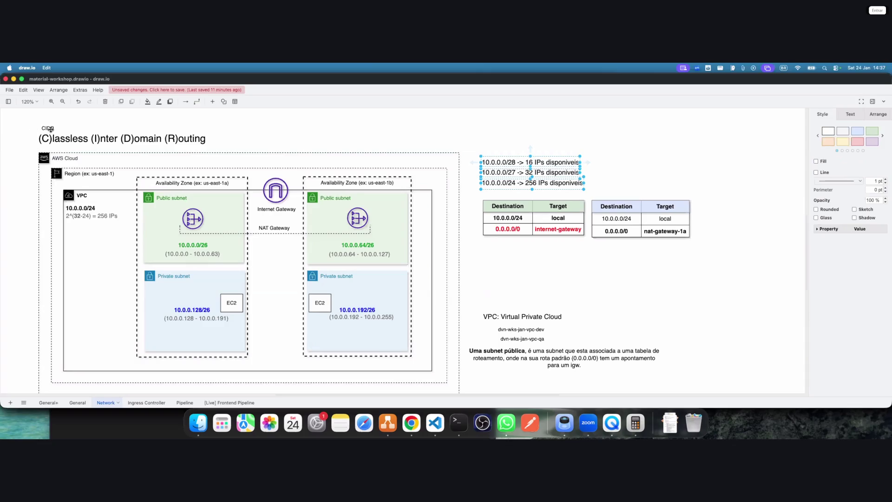
# Move the VPC title and environment names note inside the VPC box
pyautogui.moveTo(582, 343); pyautogui.dragTo(453, 289)
pyautogui.click(618, 332)
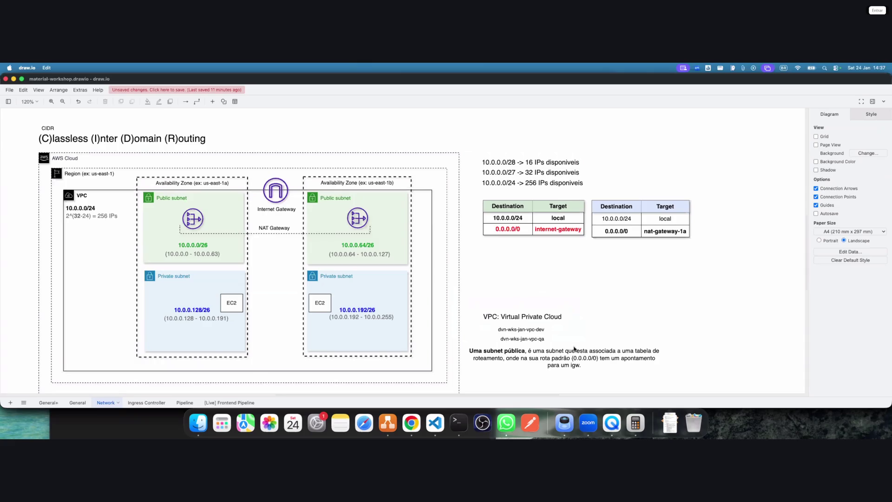
pyautogui.moveTo(571, 344); pyautogui.dragTo(474, 297)
pyautogui.moveTo(524, 319)
pyautogui.mouseDown()
pyautogui.moveTo(231, 121)
pyautogui.moveTo(286, 128)
pyautogui.moveTo(153, 218)
pyautogui.moveTo(106, 245)
pyautogui.moveTo(100, 238)
pyautogui.mouseUp()
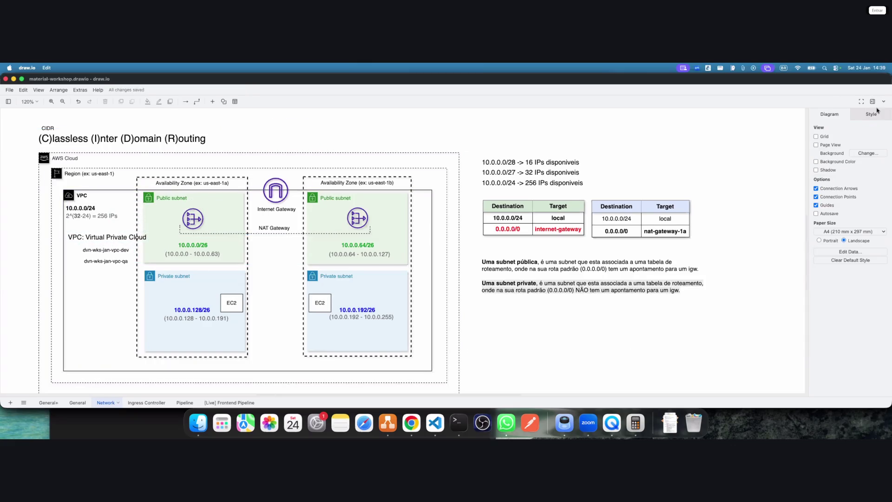
# Hide the Format panel and change 'Uma subnet private' to 'Uma subnet PRIVATE'
pyautogui.click(872, 102)
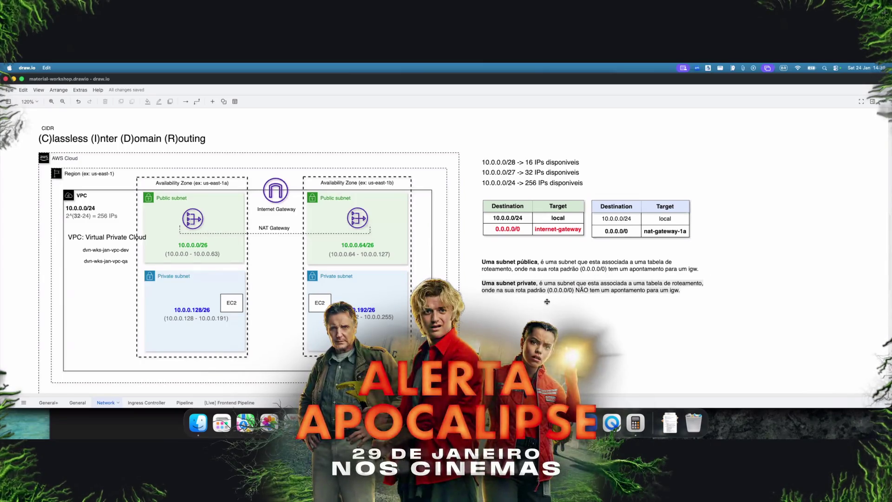
pyautogui.click(552, 287)
pyautogui.doubleClick(521, 284)
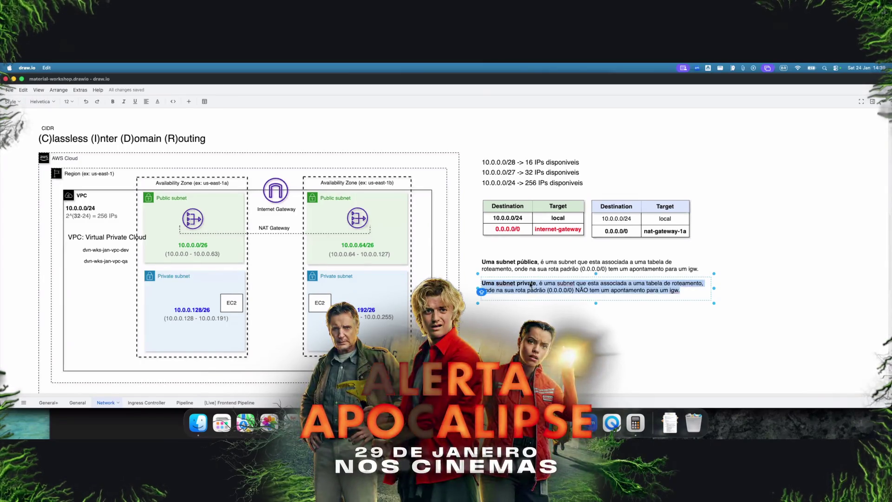
pyautogui.doubleClick(521, 285)
pyautogui.write('PRIVATE')
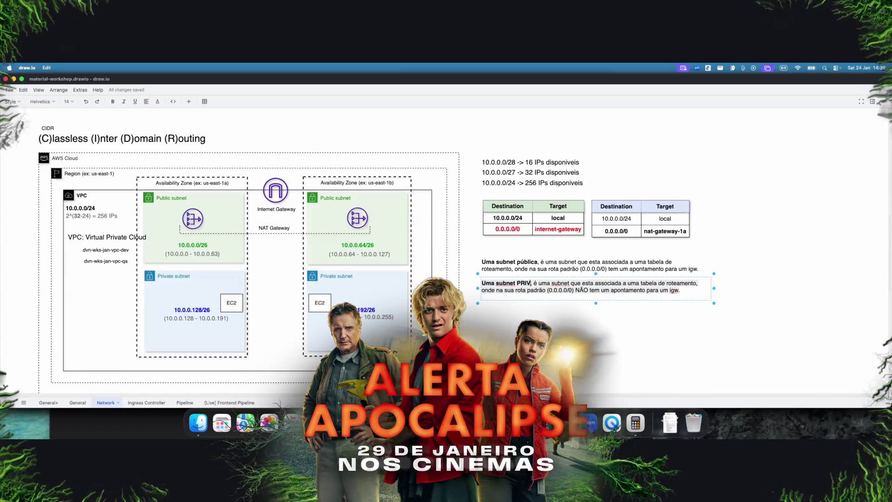
pyautogui.click(598, 300)
pyautogui.click(602, 314)
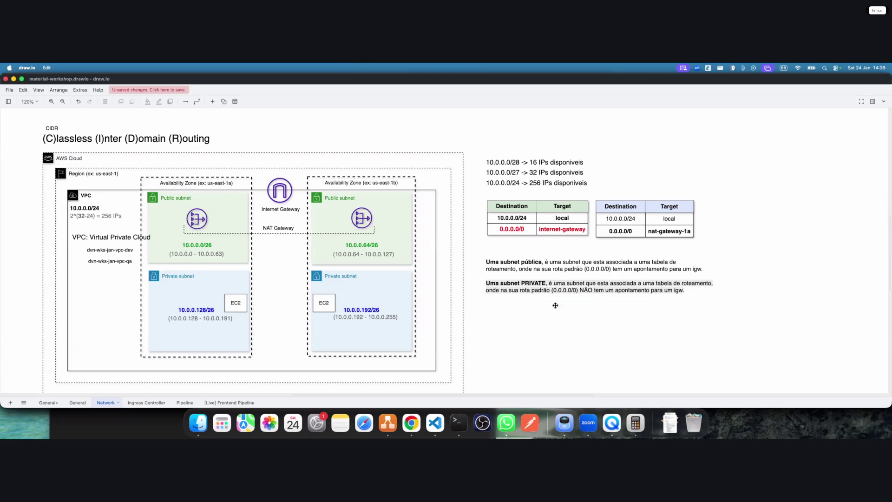
pyautogui.click(560, 288)
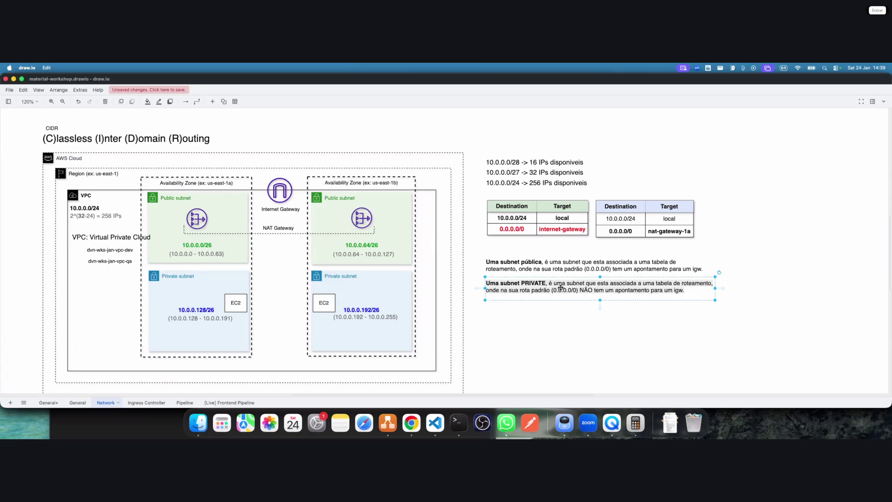
# Add the text 'E se eu botar um NAT?' below the subnet definitions and save
pyautogui.click(549, 308)
pyautogui.doubleClick(572, 304)
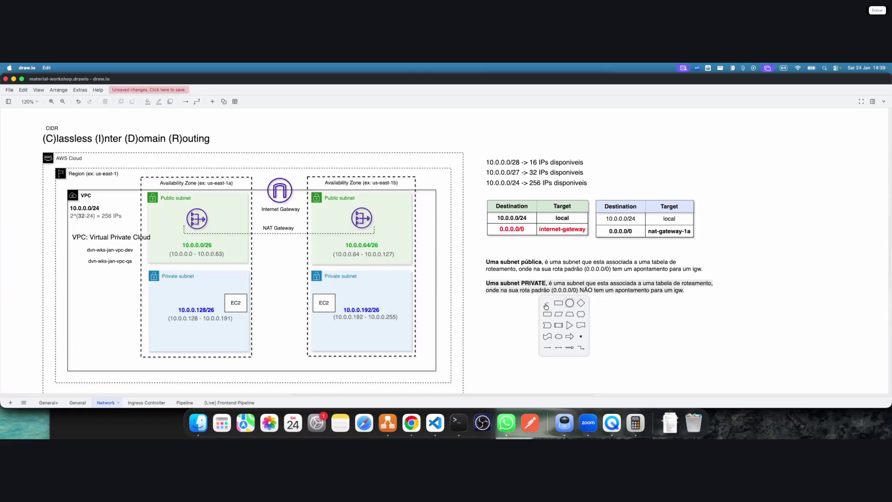
pyautogui.click(546, 306)
pyautogui.write('E')
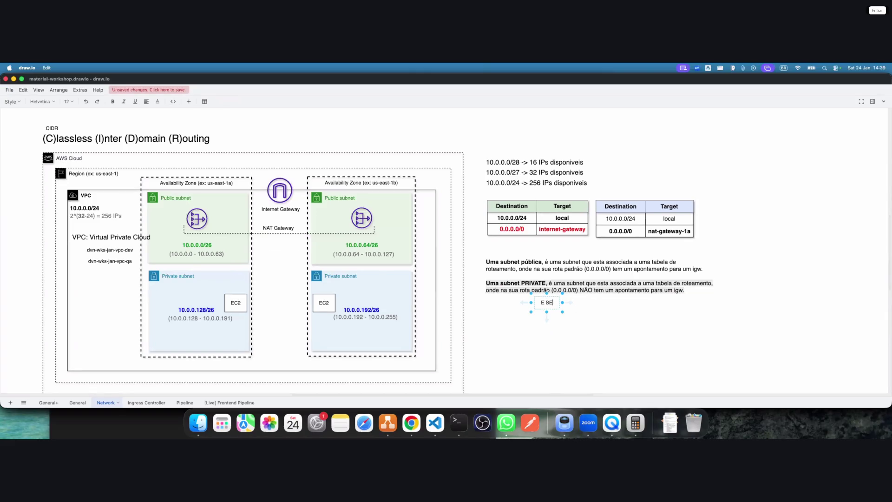
pyautogui.write(' se eu botar um')
pyautogui.write(' NAT?')
pyautogui.moveTo(562, 303)
pyautogui.mouseDown()
pyautogui.moveTo(597, 301)
pyautogui.moveTo(574, 303)
pyautogui.mouseUp()
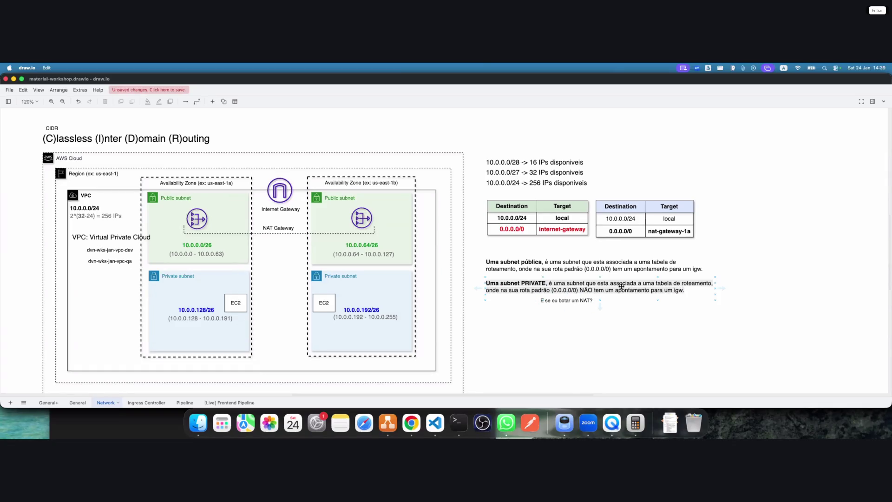
pyautogui.click(156, 90)
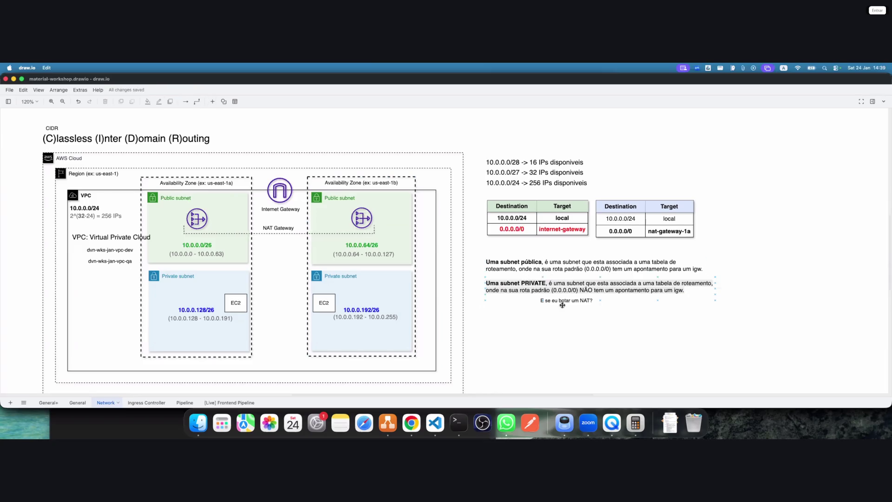
# Change 'PRIVATE' to 'privado' in the private subnet definition and save again
pyautogui.doubleClick(673, 289)
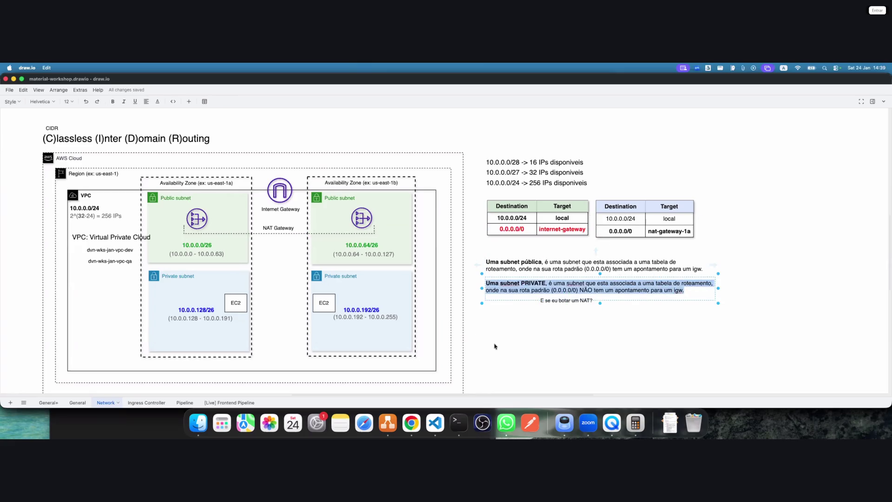
pyautogui.doubleClick(530, 282)
pyautogui.write('privado')
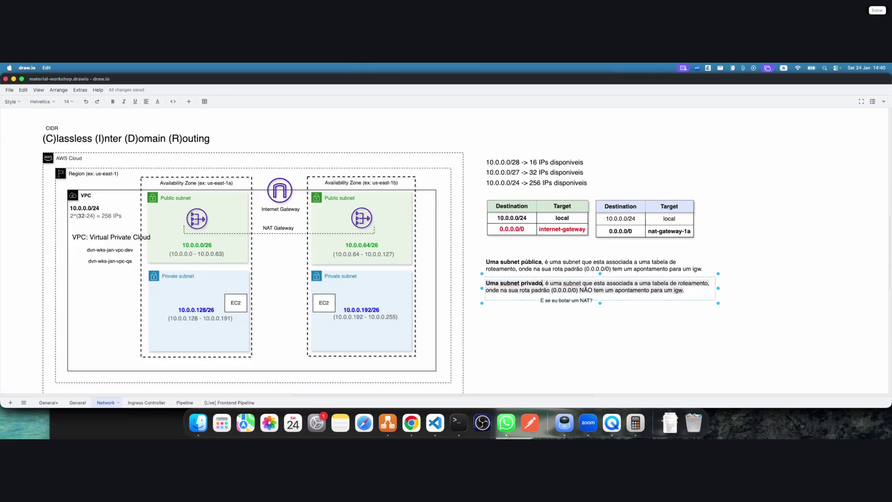
pyautogui.click(402, 133)
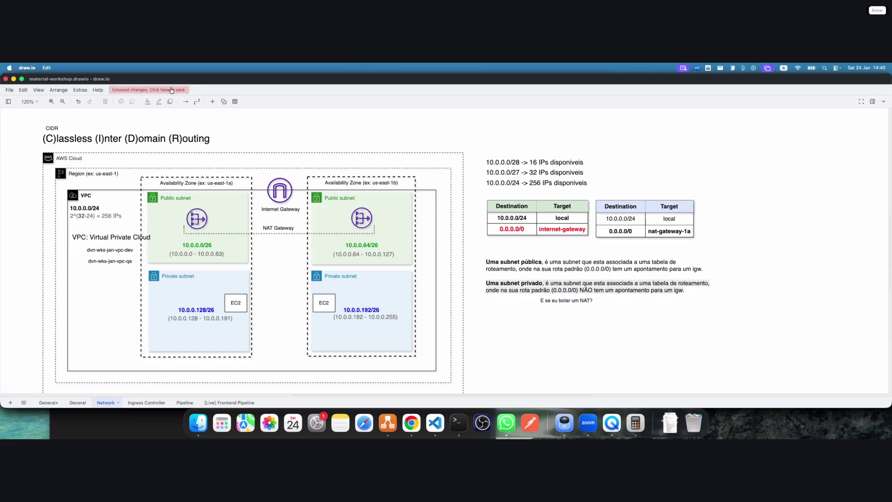
pyautogui.click(171, 90)
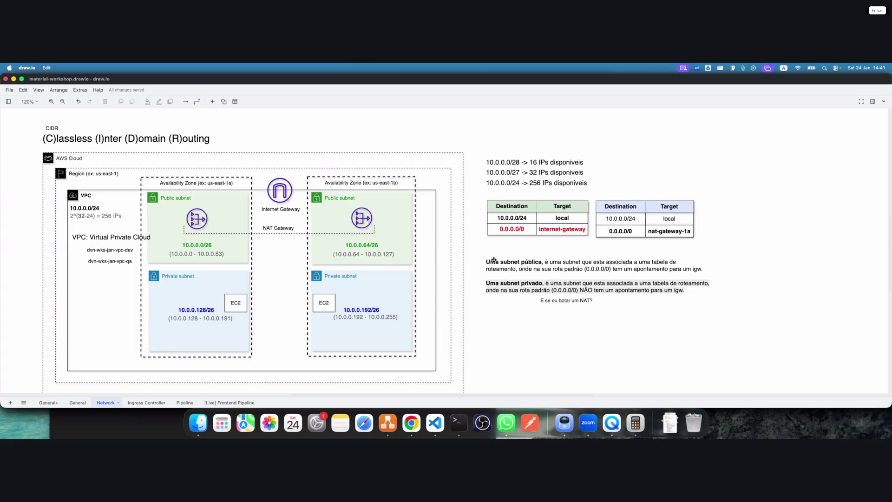
# Bring up the quick shape picker on the empty canvas above the IP-count notes
pyautogui.doubleClick(493, 143)
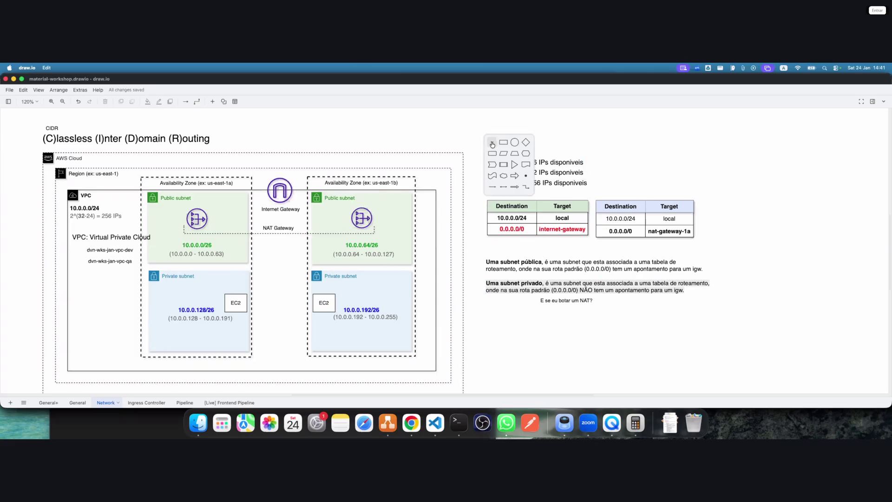
# Add a one-line 'Network Address Translation' text label beside the NAT question
pyautogui.click(492, 142)
pyautogui.write('Ne')
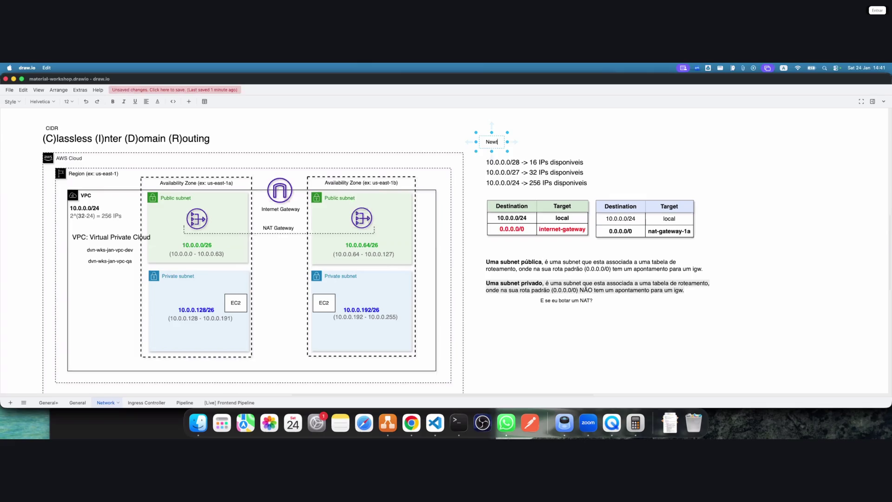
pyautogui.write('work Addres')
pyautogui.write('s Translation')
pyautogui.moveTo(507, 142)
pyautogui.mouseDown()
pyautogui.moveTo(550, 139)
pyautogui.moveTo(530, 136)
pyautogui.moveTo(521, 153)
pyautogui.moveTo(520, 314)
pyautogui.moveTo(665, 304)
pyautogui.moveTo(644, 300)
pyautogui.mouseUp()
pyautogui.click(527, 135)
# Save the diagram and select the NAT Gateway label
pyautogui.click(595, 344)
pyautogui.click(234, 90)
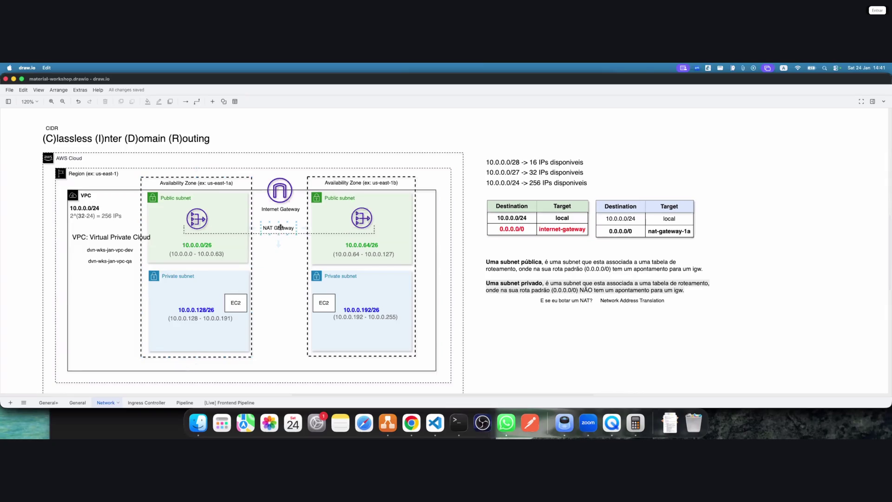
pyautogui.click(269, 228)
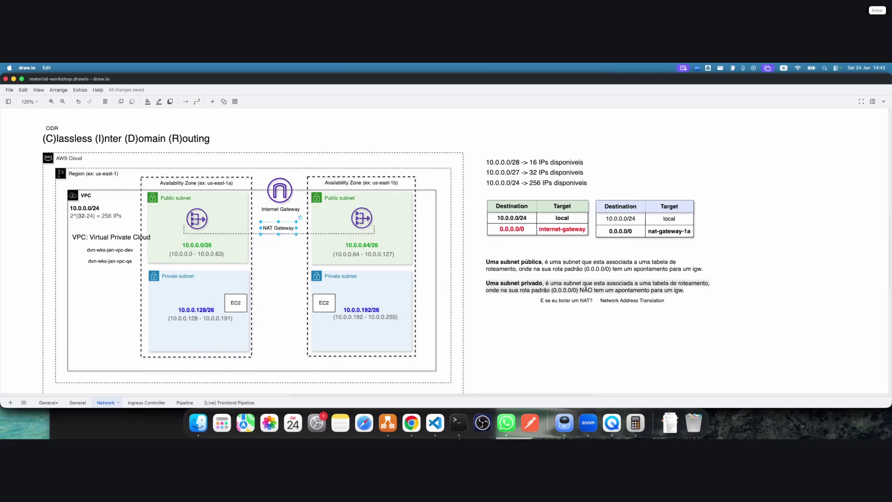
pyautogui.click(458, 423)
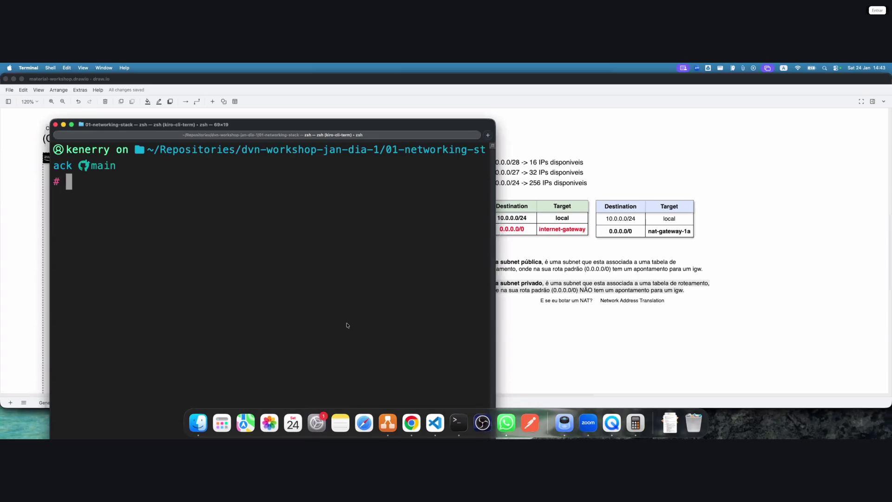
# Run a continuous 'ping google.com' in Terminal, briefly toggling full screen
pyautogui.write('ping go')
pyautogui.write('ogle.com')
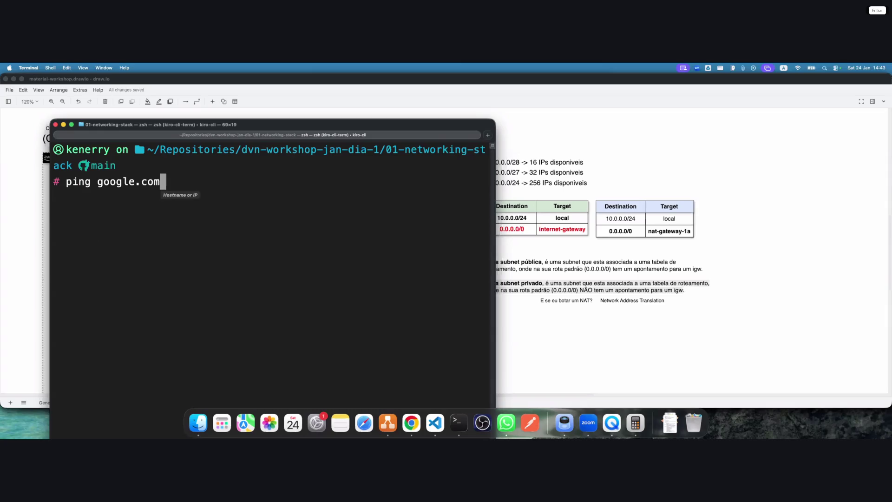
pyautogui.press('Return')
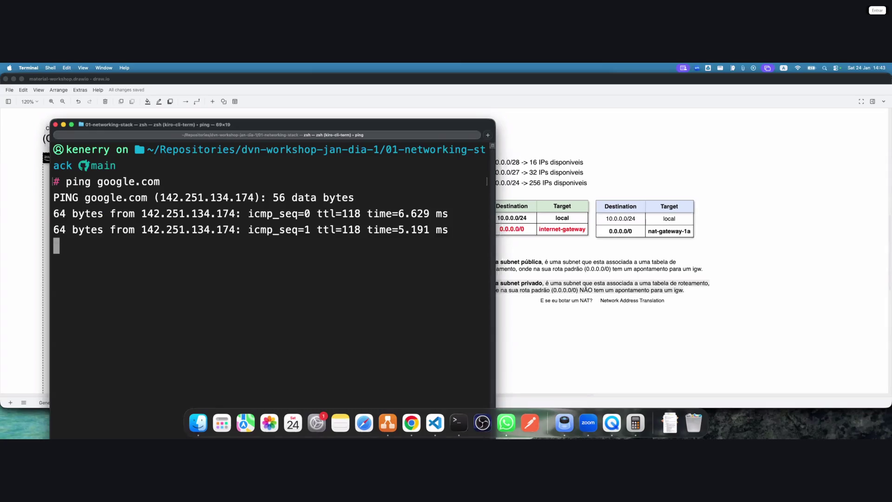
pyautogui.hotkey('ctrl', 'alt', 'Return')
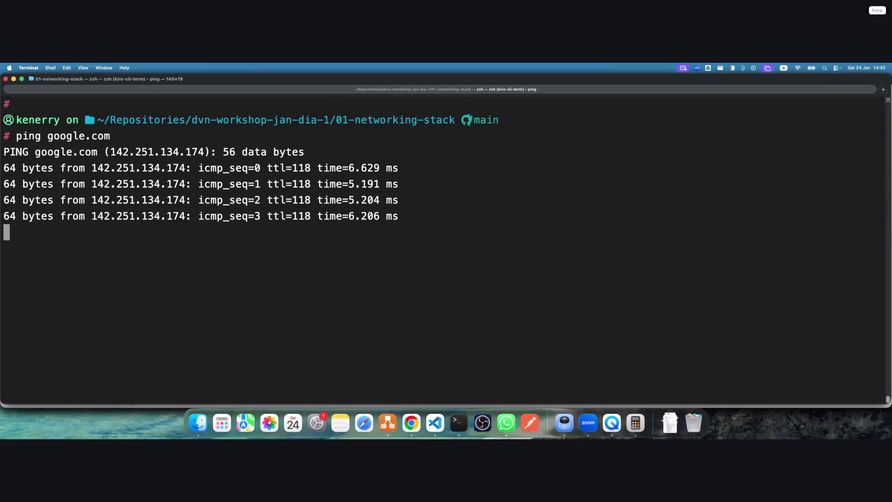
pyautogui.hotkey('ctrl', 'alt', 'BackSpace')
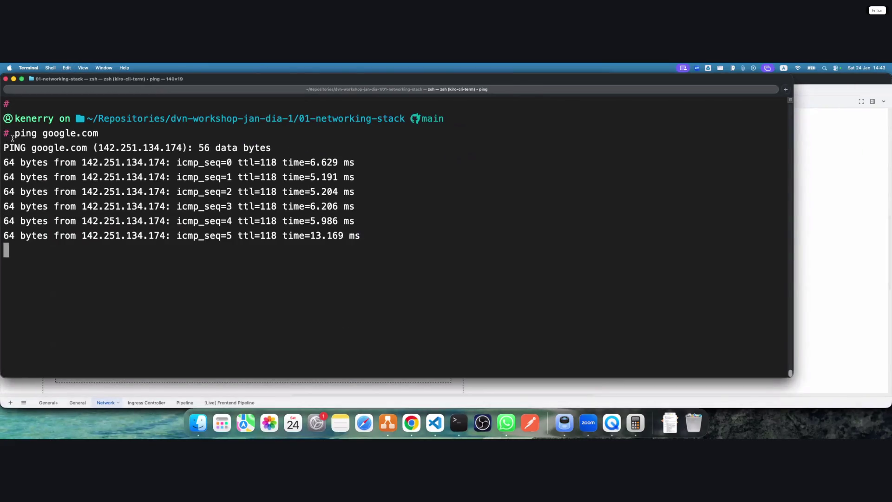
# Highlight the ping command, google.com and the first replies, then stop the ping with Ctrl+C
pyautogui.moveTo(14, 133); pyautogui.dragTo(89, 133)
pyautogui.click(20, 157)
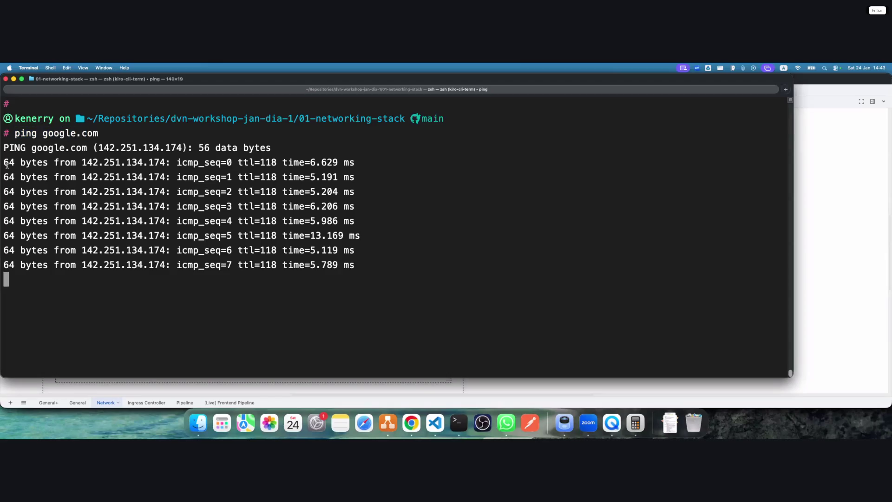
pyautogui.moveTo(7, 164); pyautogui.dragTo(130, 165)
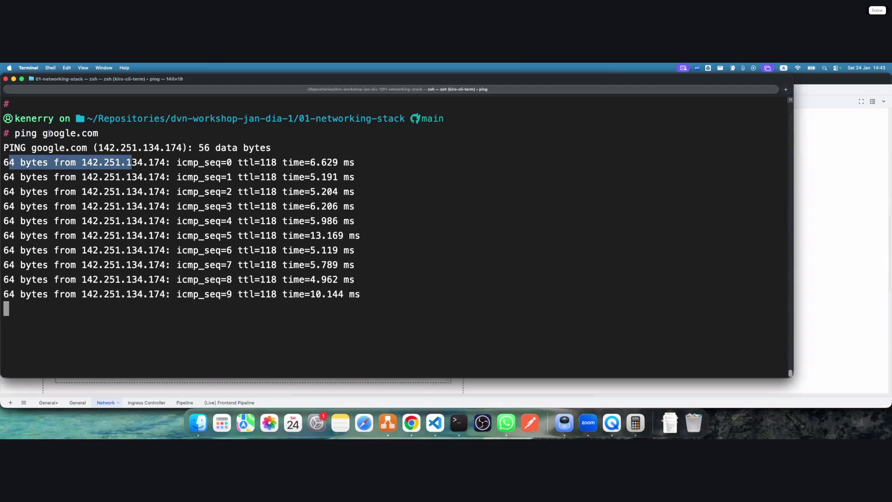
pyautogui.moveTo(43, 133); pyautogui.dragTo(93, 133)
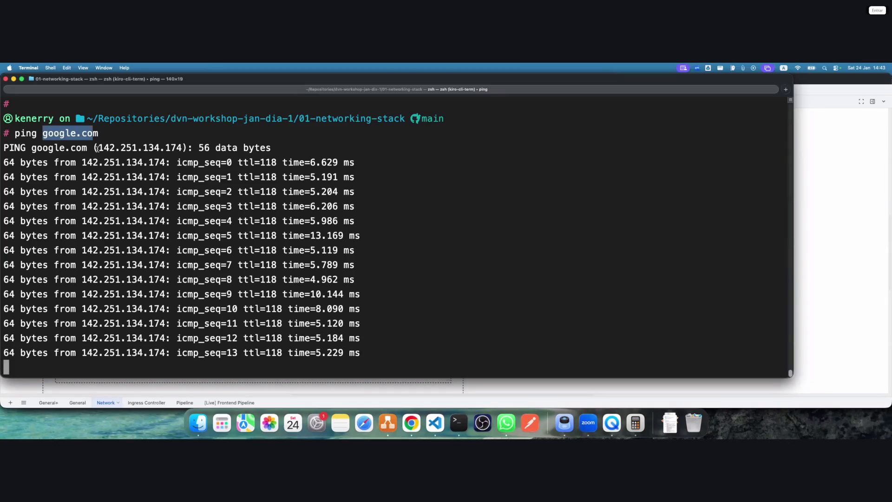
pyautogui.moveTo(193, 133); pyautogui.dragTo(184, 148)
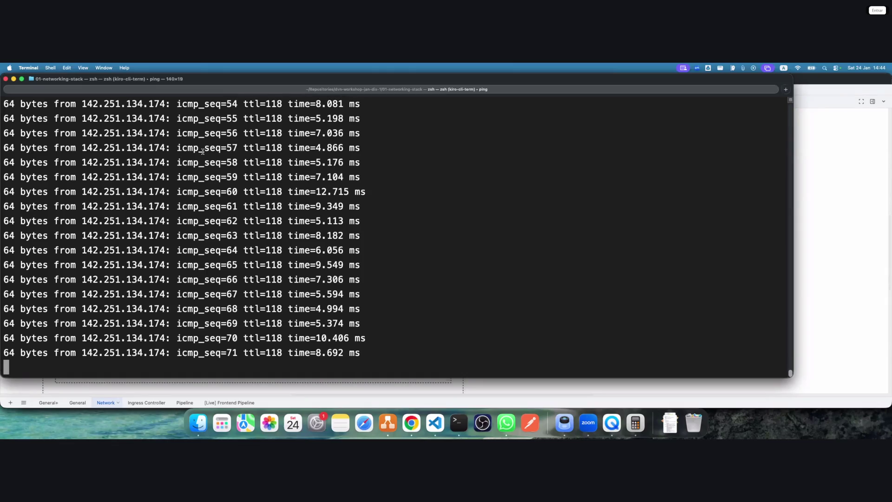
pyautogui.hotkey('ctrl', 'c')
pyautogui.click(848, 305)
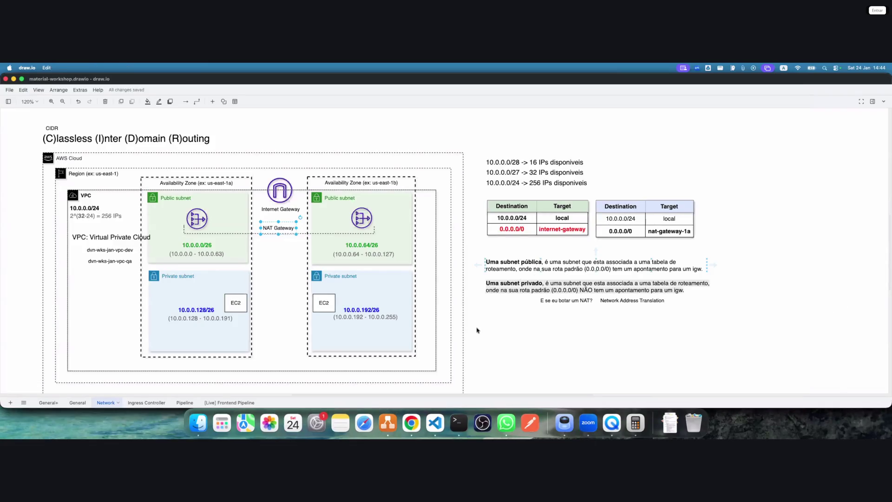
# Add a widened note below the NAT question: the NAT Gateway lets private-network machines reach the internet
pyautogui.doubleClick(288, 228)
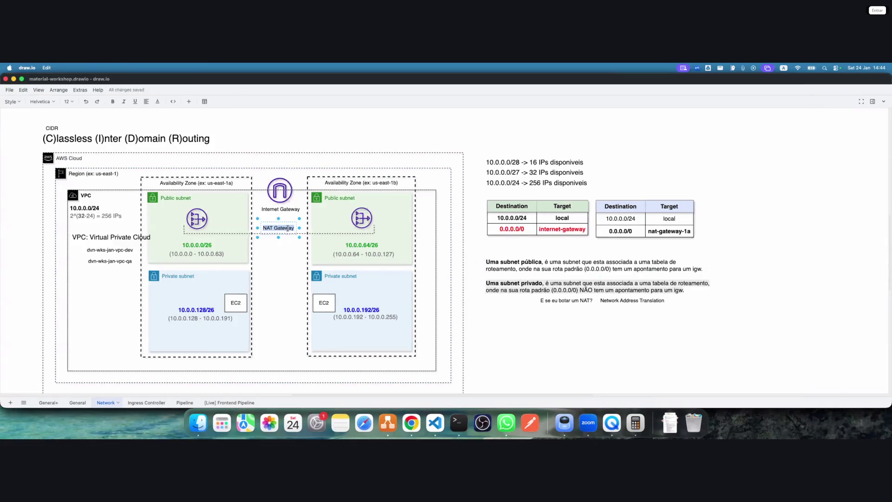
pyautogui.click(280, 250)
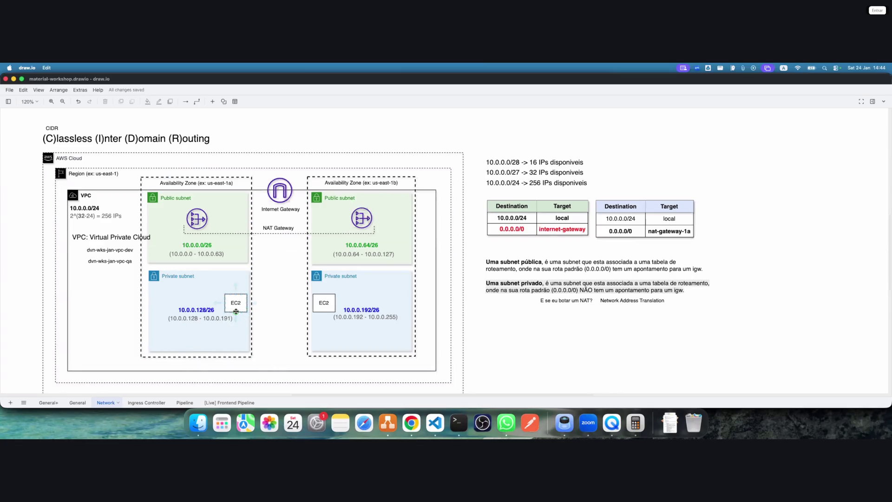
pyautogui.doubleClick(501, 324)
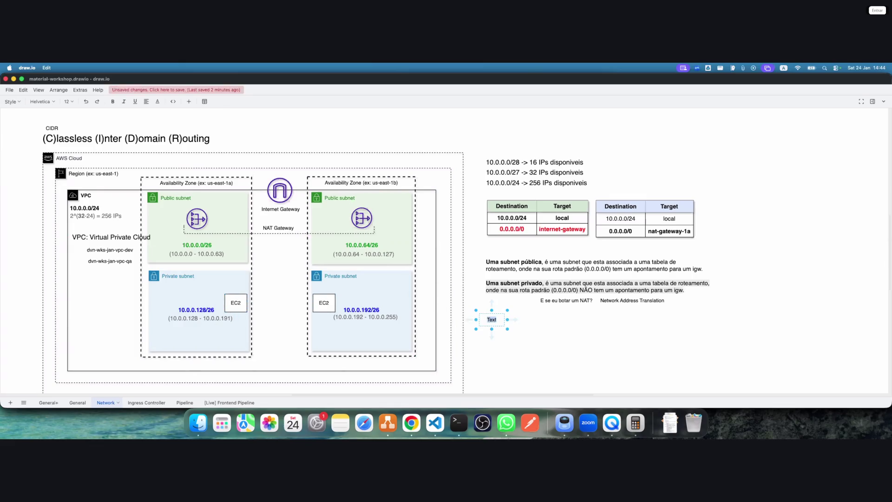
pyautogui.write('T Gateway, possibilit')
pyautogui.write('a com que m')
pyautogui.write('áquin')
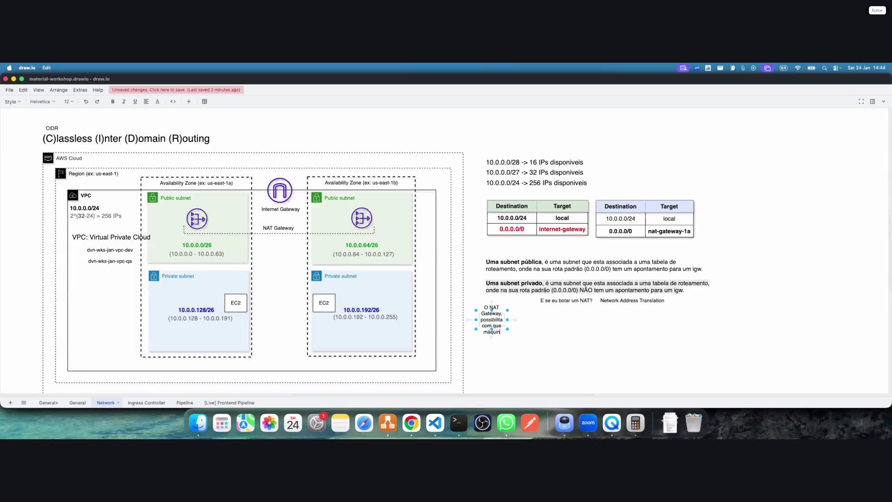
pyautogui.write('as que estão ')
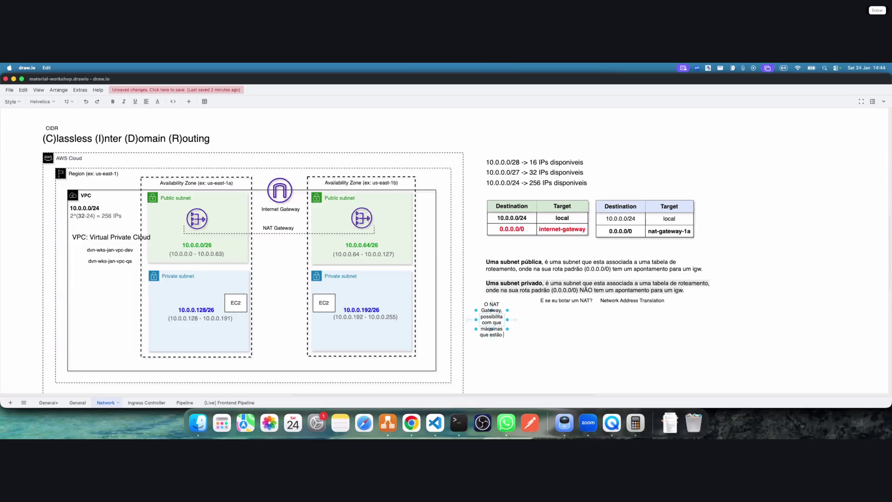
pyautogui.write('em re')
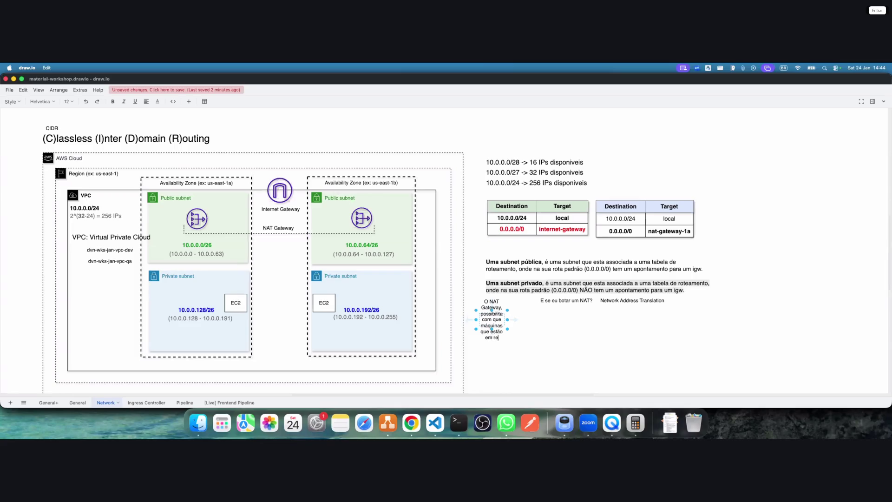
pyautogui.write('des privadas, tenh')
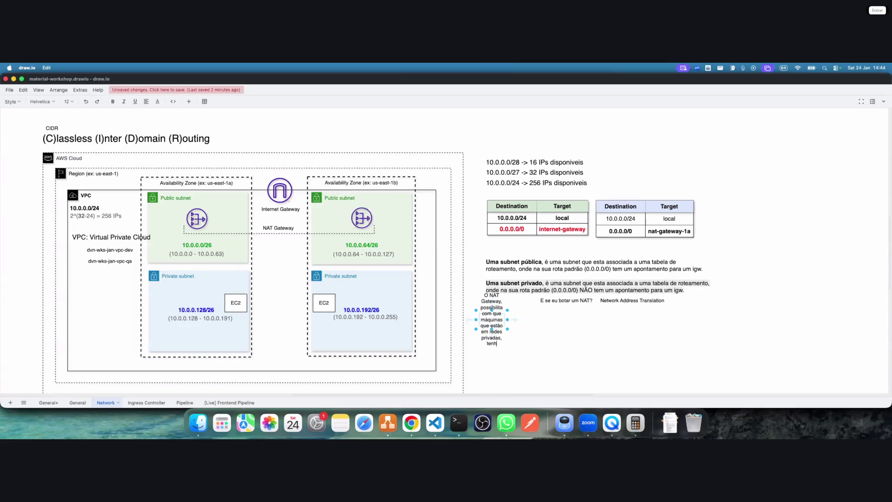
pyautogui.write('am acesso a internet.')
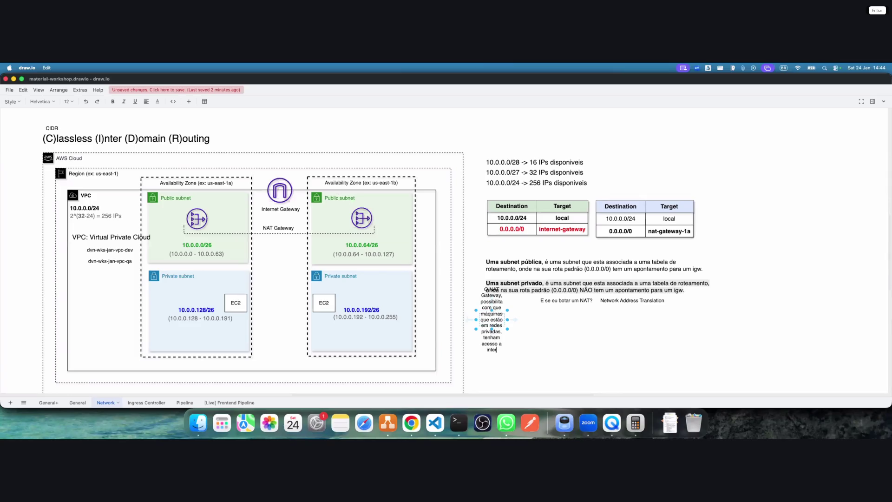
pyautogui.moveTo(508, 319)
pyautogui.mouseDown()
pyautogui.moveTo(661, 319)
pyautogui.moveTo(650, 311)
pyautogui.moveTo(669, 301)
pyautogui.mouseUp()
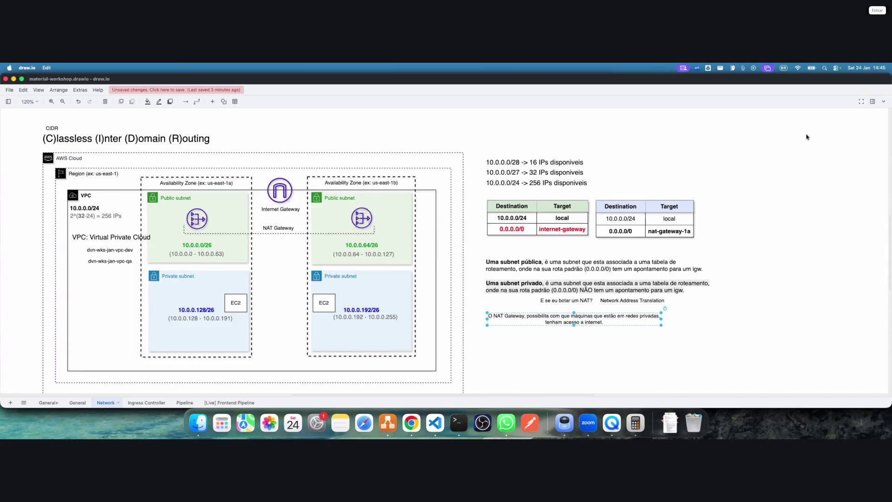
# Raise the NAT note's font to 14 px and make 'NAT Gateway' bold
pyautogui.click(873, 103)
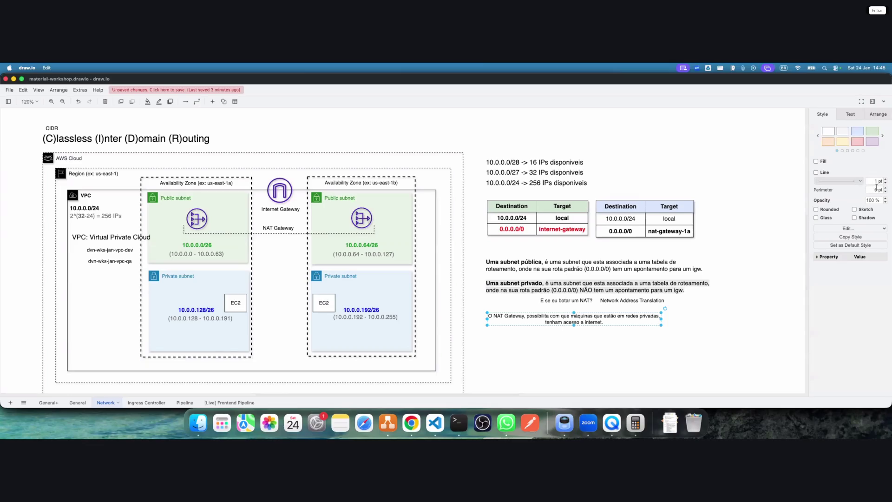
pyautogui.doubleClick(613, 315)
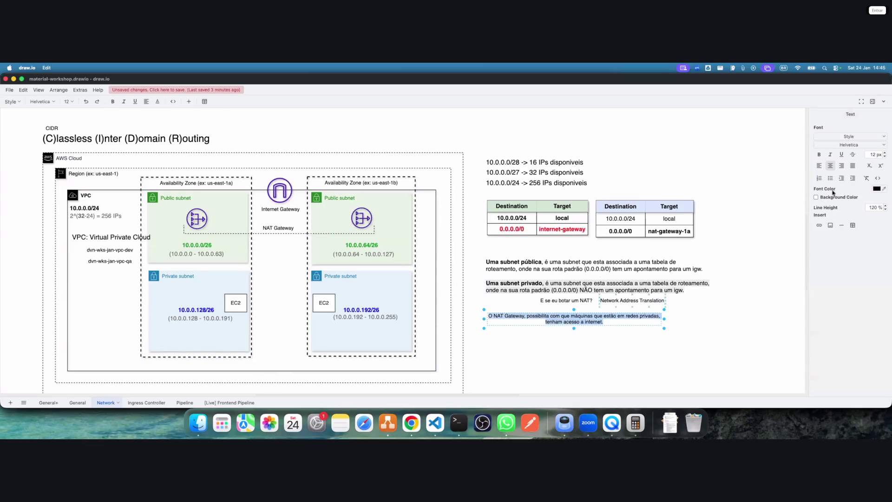
pyautogui.doubleClick(885, 153)
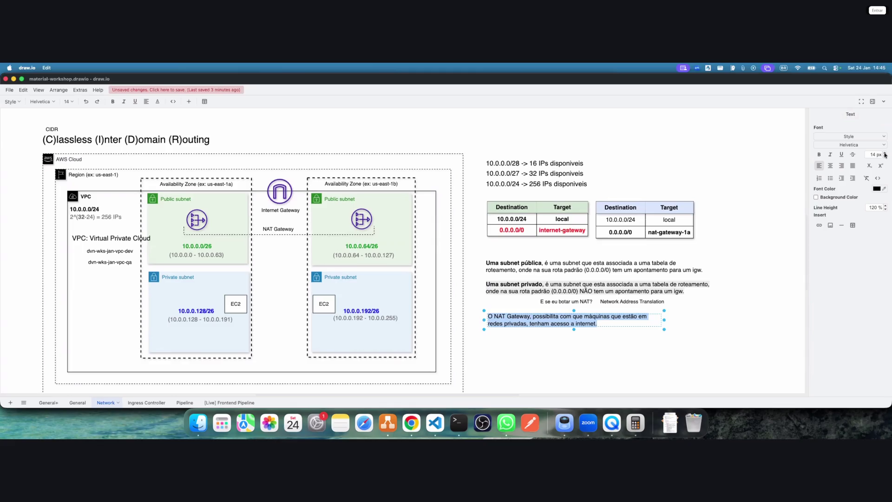
pyautogui.moveTo(530, 316); pyautogui.dragTo(456, 319)
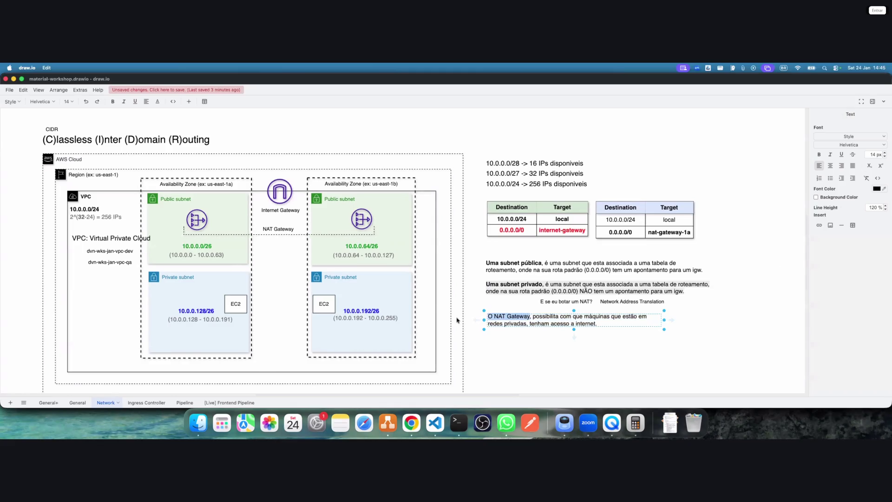
pyautogui.keyDown('shift'); pyautogui.click(493, 316); pyautogui.keyUp('shift')
pyautogui.press('super+b')
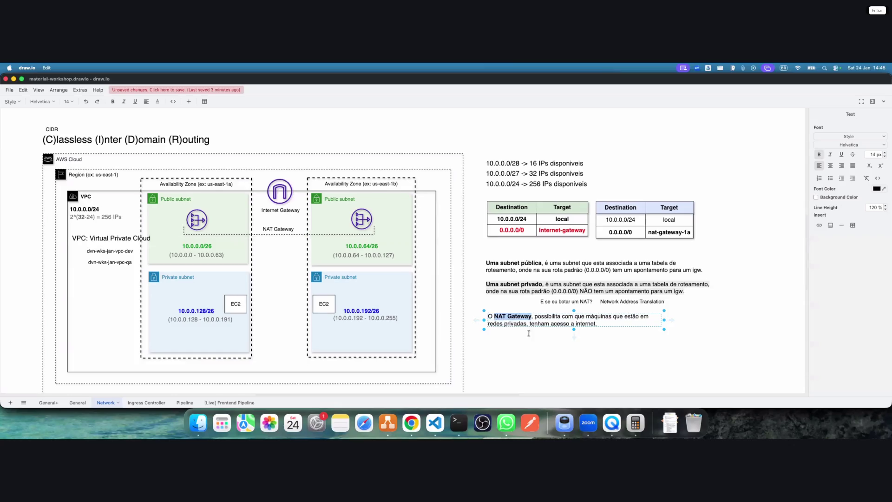
pyautogui.click(560, 351)
# Align the note with the text above and save the diagram
pyautogui.moveTo(549, 327); pyautogui.dragTo(546, 326)
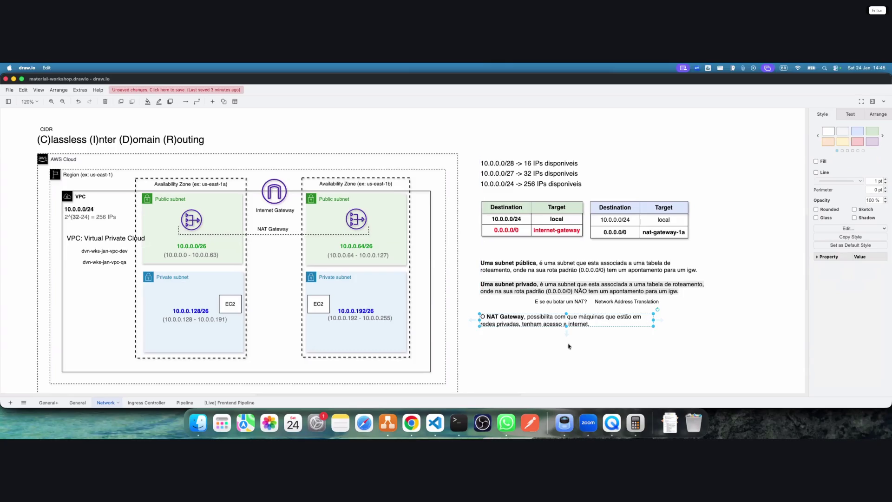
pyautogui.click(569, 346)
pyautogui.click(871, 101)
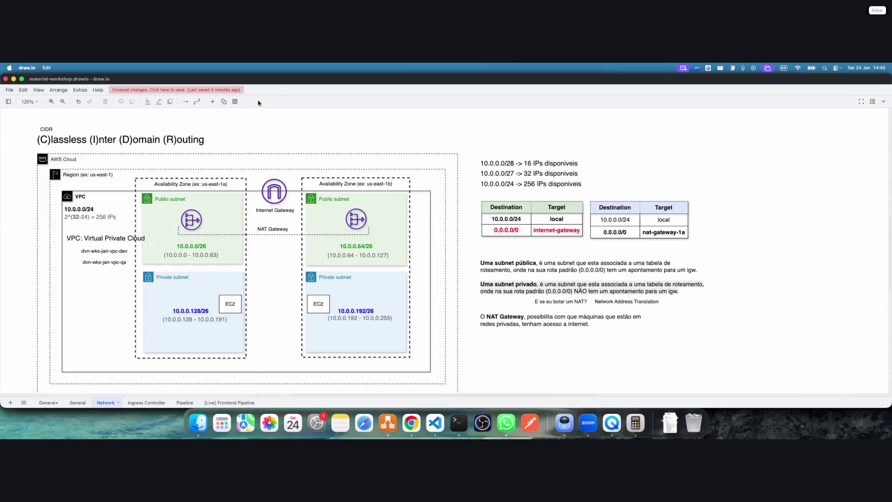
pyautogui.click(230, 90)
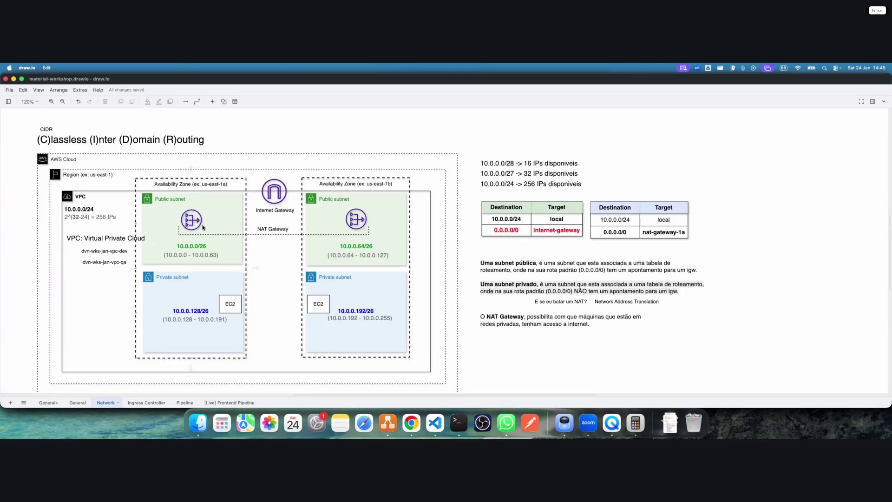
# Shift the left private subnet's EC2 box left, centred above 10.0.0.128/26
pyautogui.click(285, 192)
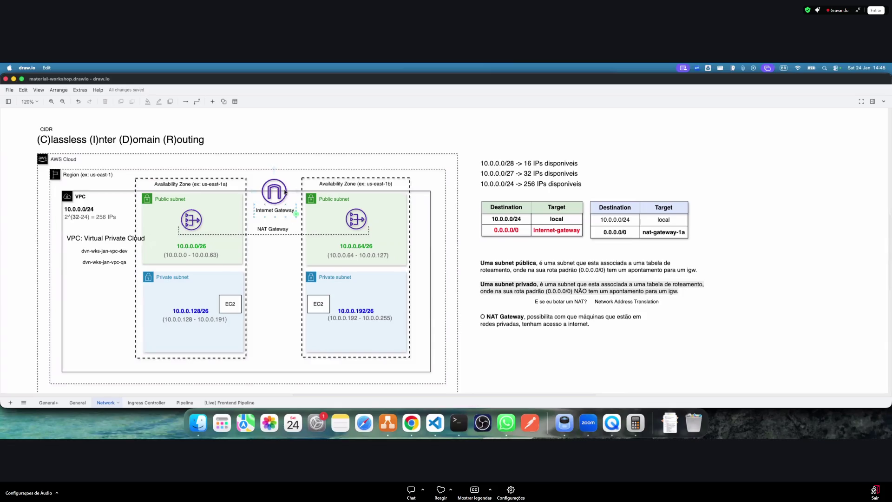
pyautogui.click(299, 192)
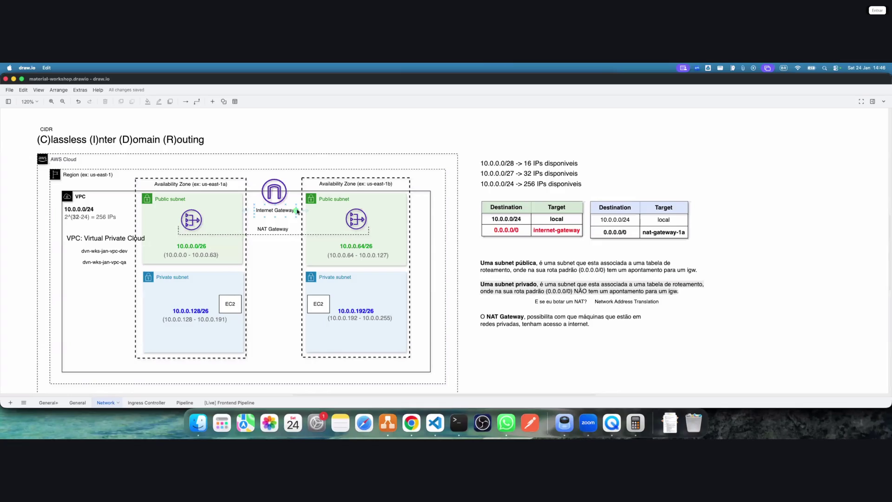
pyautogui.moveTo(233, 306); pyautogui.dragTo(200, 295)
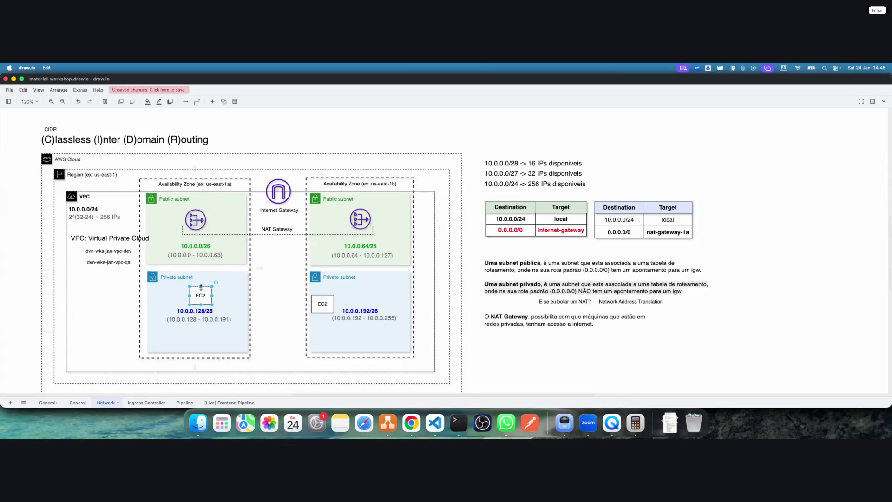
pyautogui.click(200, 293)
# Link the EC2 box to the NAT Gateway and rename the stack's Internet box to 'Internet Gateway'
pyautogui.moveTo(200, 282); pyautogui.dragTo(198, 229)
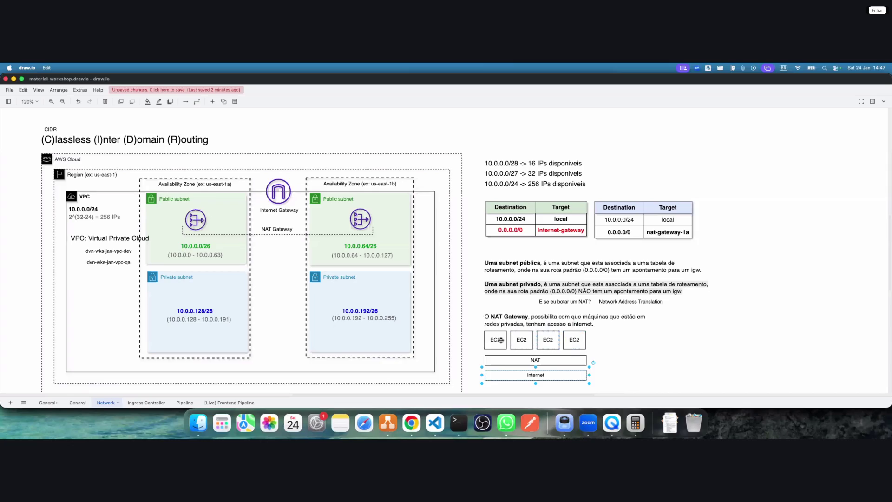
pyautogui.click(530, 360)
pyautogui.click(541, 375)
pyautogui.click(655, 379)
pyautogui.click(536, 374)
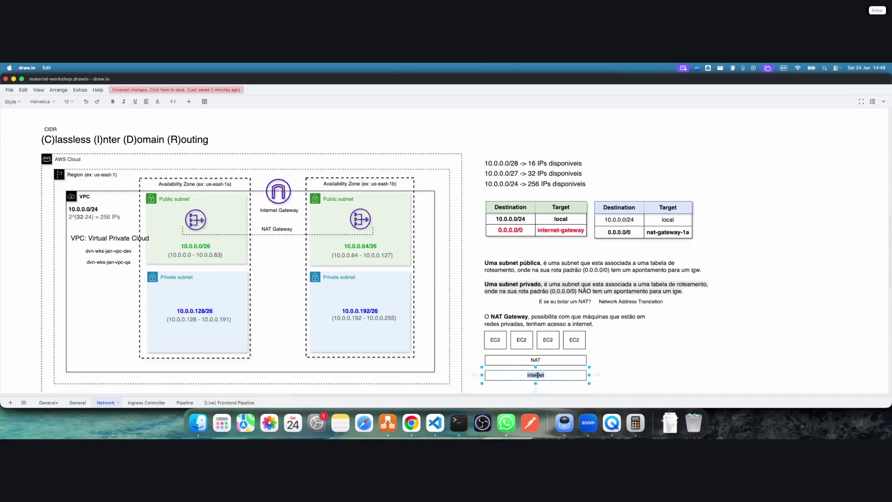
pyautogui.doubleClick(538, 374)
pyautogui.press('Right')
pyautogui.write('Ga')
pyautogui.write('teway')
pyautogui.press('Escape')
# Duplicate the Internet Gateway box below, label it 'Internet', and nudge the NAT box
pyautogui.moveTo(554, 377)
pyautogui.mouseDown()
pyautogui.moveTo(514, 392)
pyautogui.moveTo(493, 388)
pyautogui.mouseUp()
pyautogui.write('In')
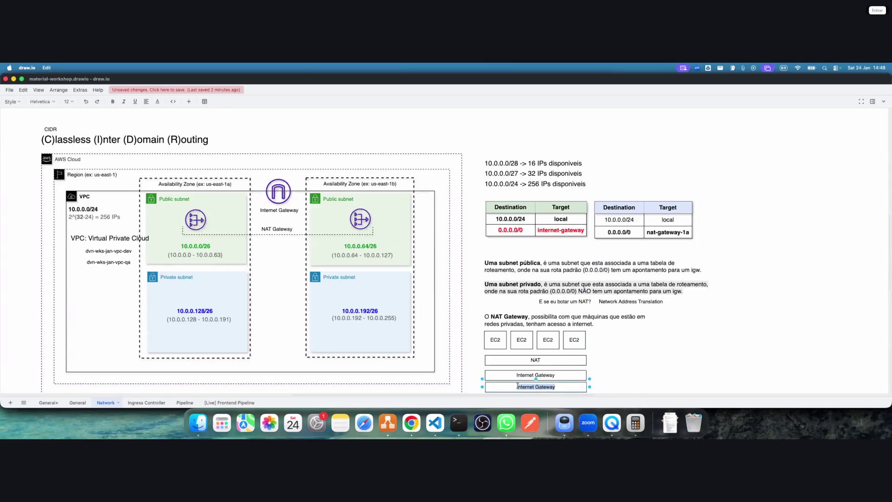
pyautogui.write('ternet')
pyautogui.click(548, 360)
pyautogui.moveTo(548, 361); pyautogui.dragTo(553, 378)
# Prefix the first two EC2 labels with P to make them PEC2
pyautogui.doubleClick(497, 339)
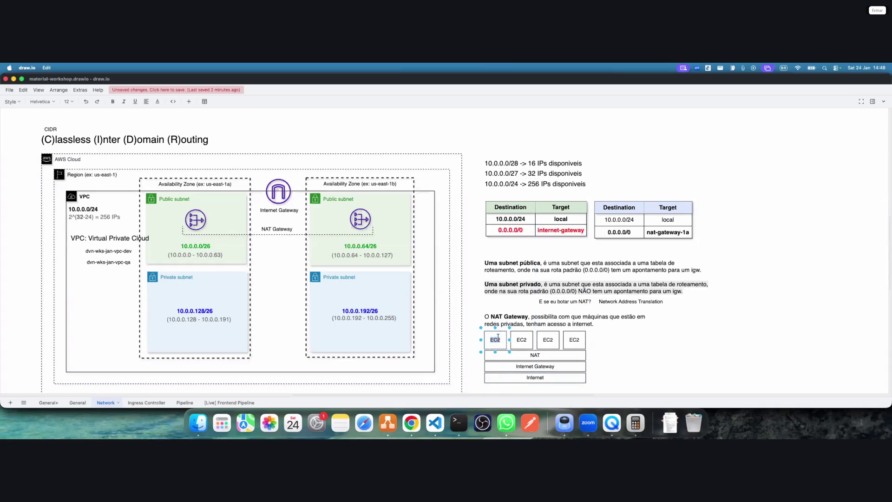
pyautogui.press('Left')
pyautogui.write('P')
pyautogui.doubleClick(518, 340)
pyautogui.press('Left')
pyautogui.write('P')
pyautogui.click(548, 341)
# Rename the last two EC2 boxes to PEC2 and nudge the NAT Gateway paragraph up
pyautogui.doubleClick(549, 340)
pyautogui.write('P')
pyautogui.doubleClick(573, 339)
pyautogui.write('P')
pyautogui.click(652, 358)
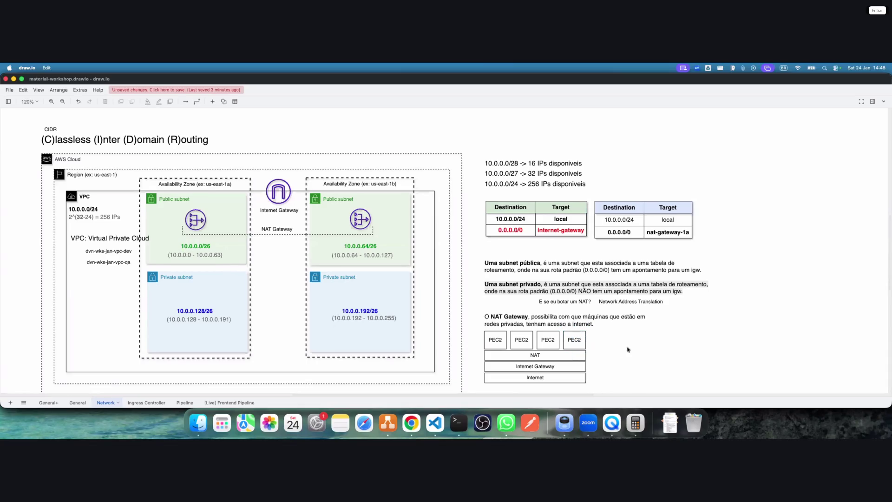
pyautogui.moveTo(579, 323); pyautogui.dragTo(579, 319)
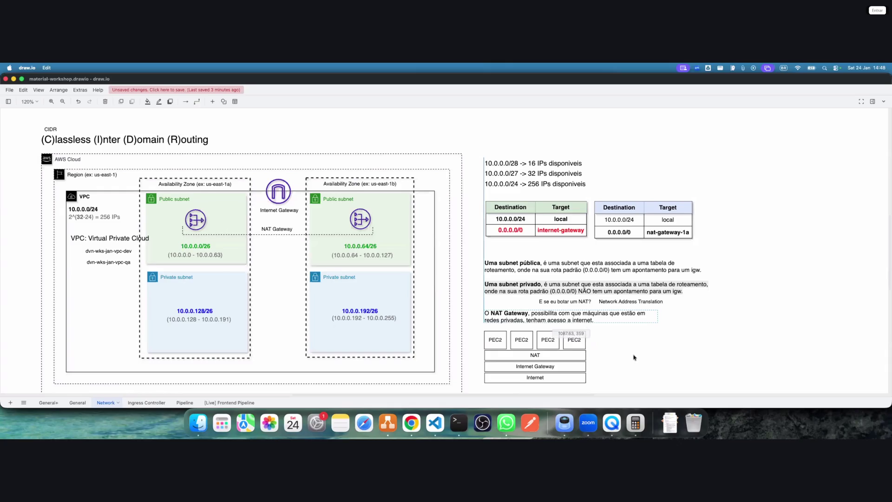
pyautogui.click(634, 357)
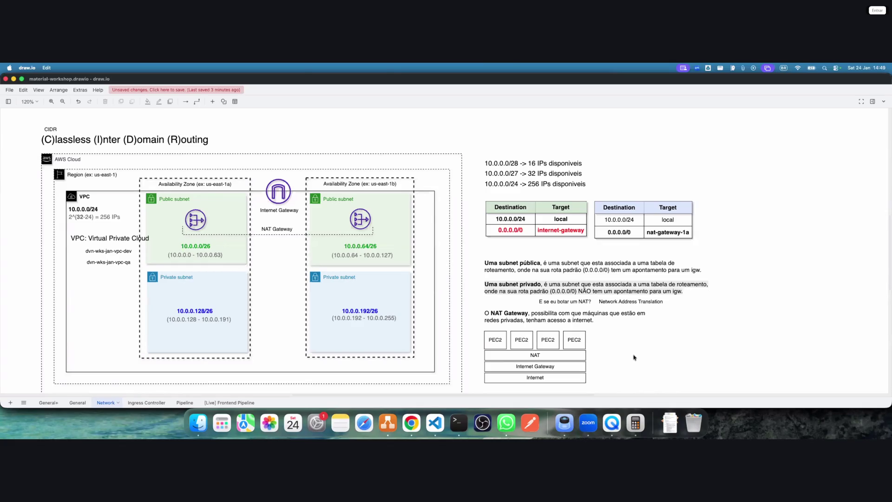
# Save the diagram, then select the us-east-1a zone, its public subnet and the VPC container
pyautogui.click(235, 89)
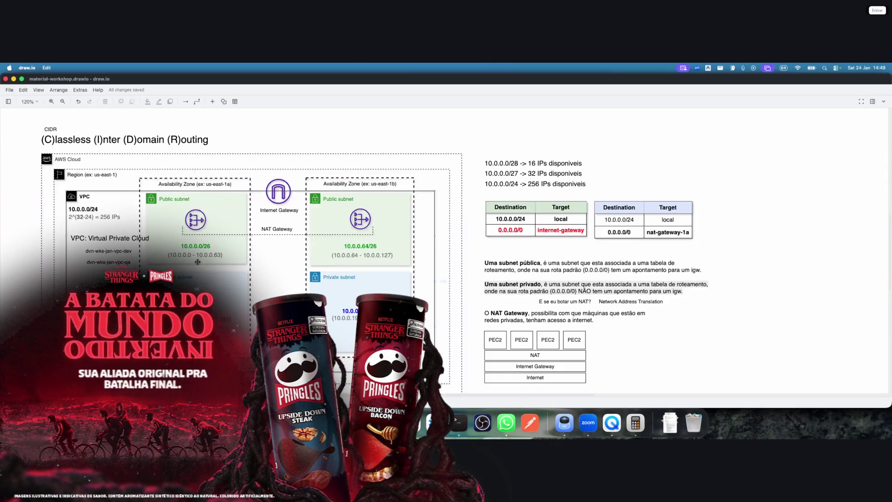
pyautogui.click(176, 203)
pyautogui.click(174, 200)
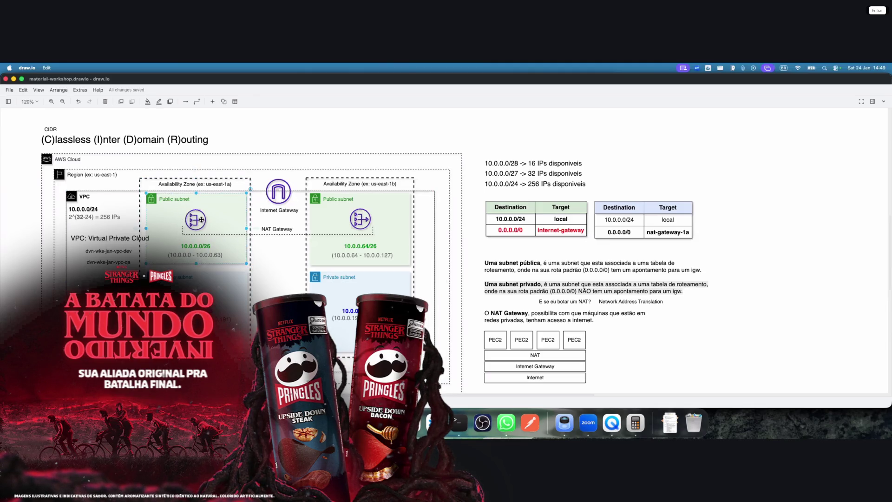
pyautogui.click(337, 191)
pyautogui.click(204, 278)
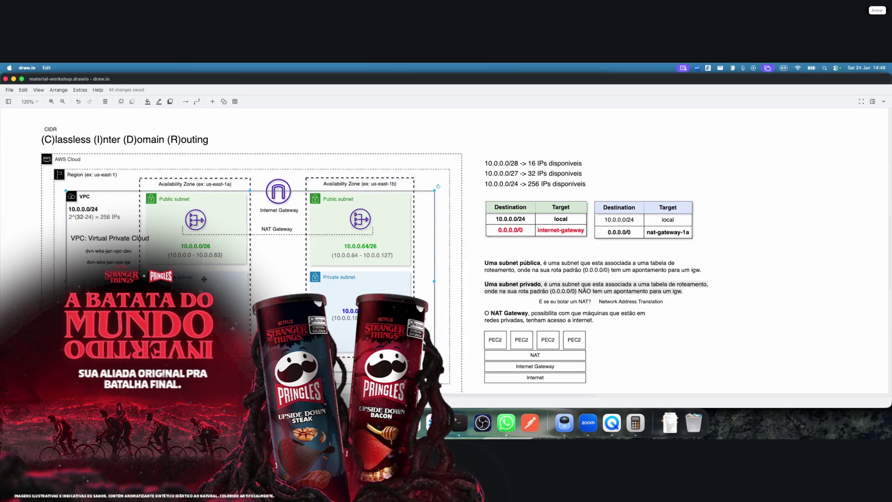
# Select the us-east-1b zone and NAT Gateway, then box-select both zones and the subnet paragraphs
pyautogui.click(367, 289)
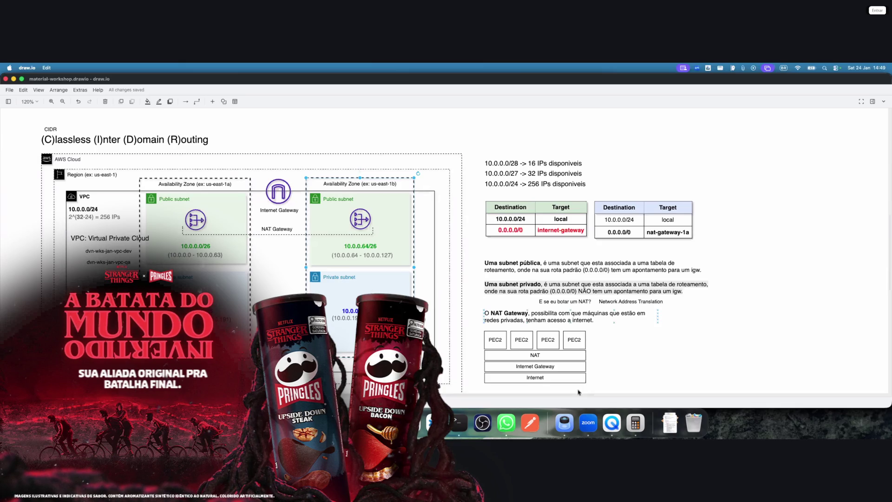
pyautogui.click(196, 219)
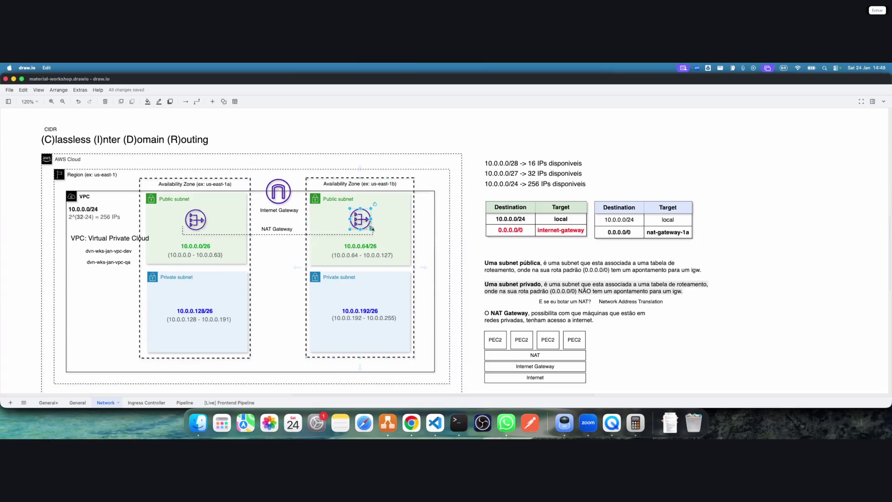
pyautogui.click(299, 299)
pyautogui.moveTo(132, 174)
pyautogui.mouseDown()
pyautogui.moveTo(245, 277)
pyautogui.moveTo(440, 372)
pyautogui.mouseUp()
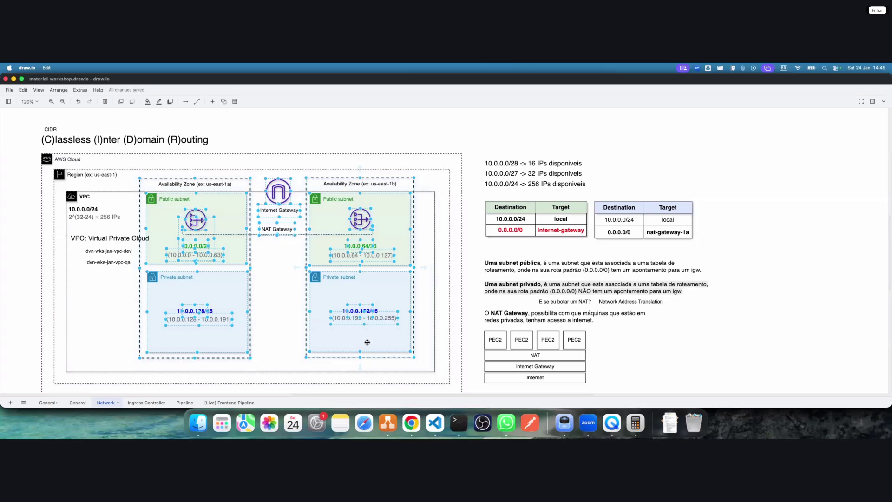
pyautogui.moveTo(703, 325); pyautogui.dragTo(481, 252)
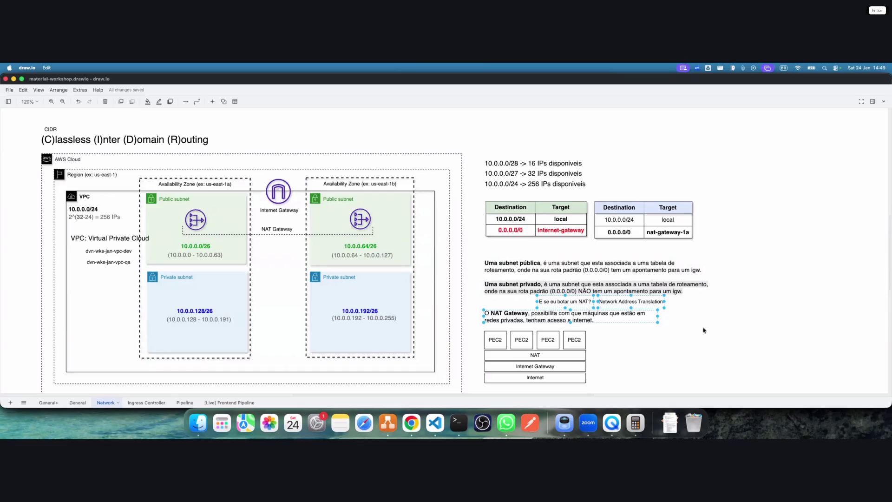
# Lift the subnet paragraphs and the PEC2/NAT/Internet stack up under the route tables, then save
pyautogui.moveTo(763, 333); pyautogui.dragTo(458, 243)
pyautogui.moveTo(532, 287); pyautogui.dragTo(531, 273)
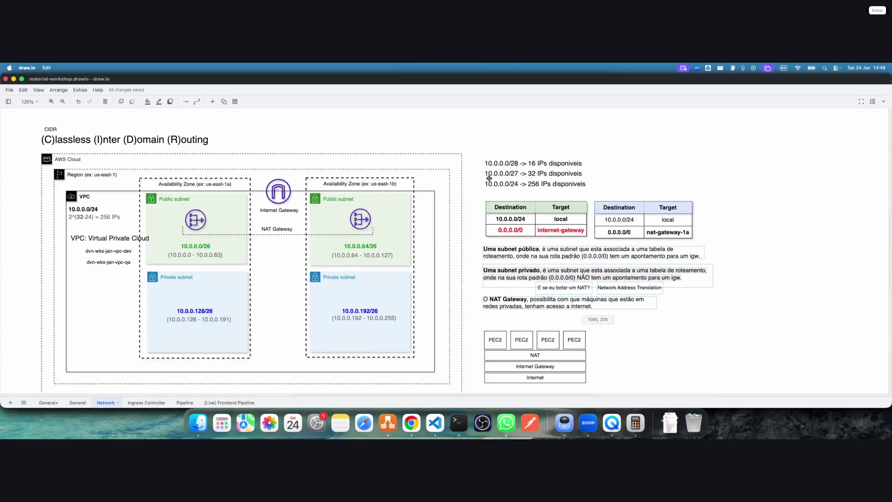
pyautogui.moveTo(633, 389)
pyautogui.mouseDown()
pyautogui.moveTo(551, 362)
pyautogui.moveTo(477, 319)
pyautogui.mouseUp()
pyautogui.moveTo(508, 346); pyautogui.dragTo(507, 343)
pyautogui.moveTo(608, 388)
pyautogui.mouseDown()
pyautogui.moveTo(456, 326)
pyautogui.moveTo(494, 326)
pyautogui.mouseUp()
pyautogui.click(648, 341)
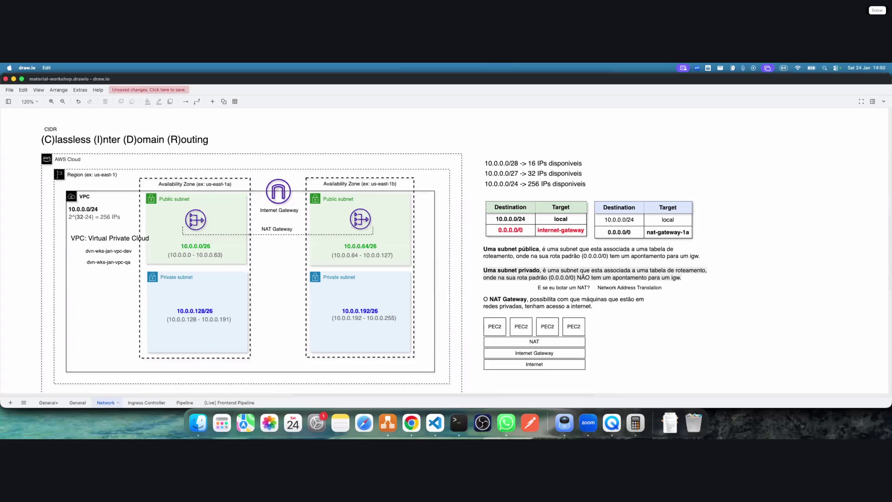
pyautogui.click(186, 91)
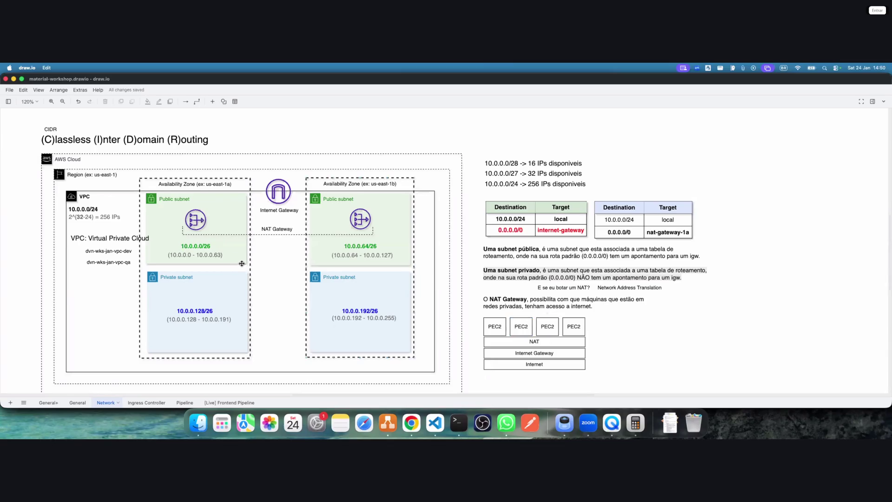
# Insert a 'Well Architected Framework' text label beside the diagram title
pyautogui.doubleClick(267, 136)
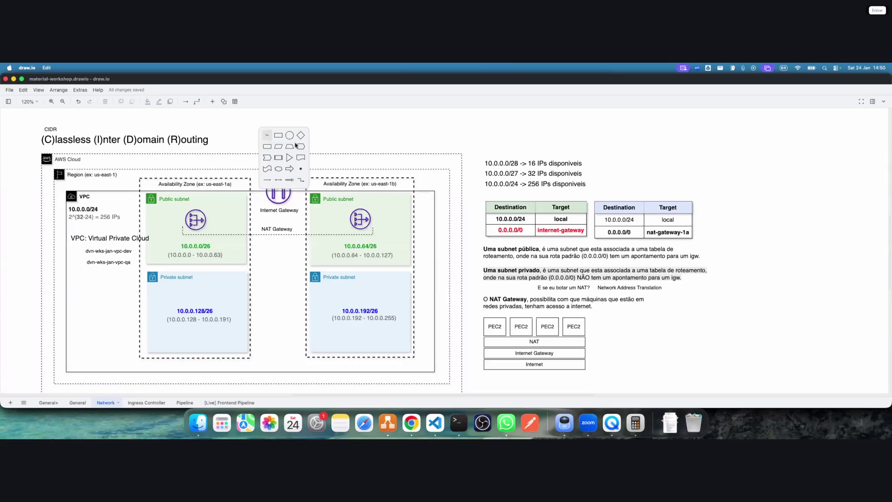
pyautogui.doubleClick(256, 137)
pyautogui.click(255, 135)
pyautogui.write('Well Architected Framework')
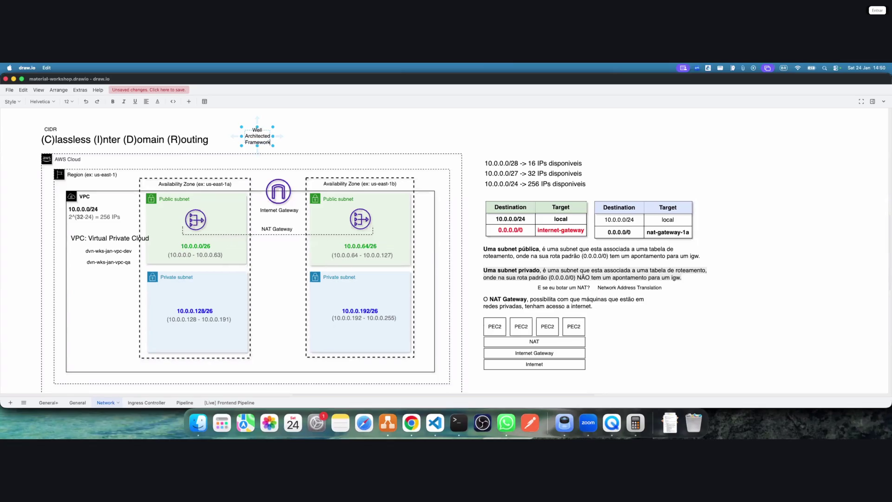
pyautogui.click(290, 138)
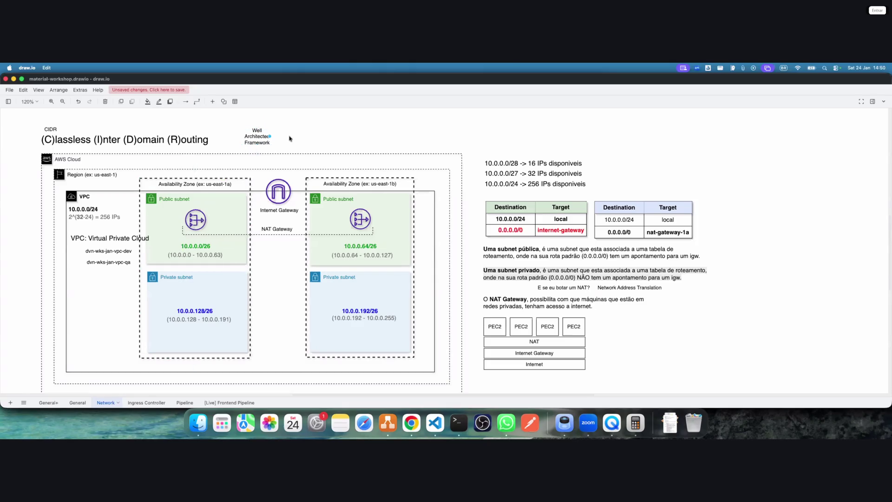
# Enlarge the label to 14 px and widen it to fit on one line
pyautogui.doubleClick(284, 136)
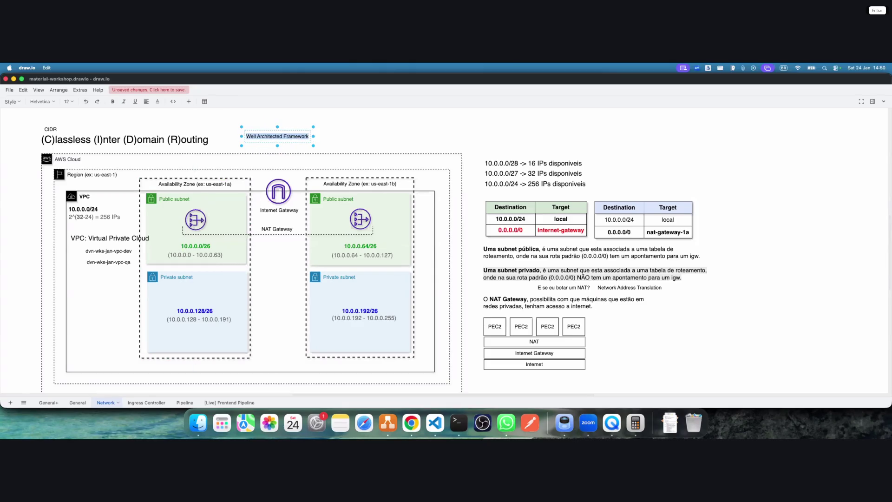
pyautogui.click(872, 101)
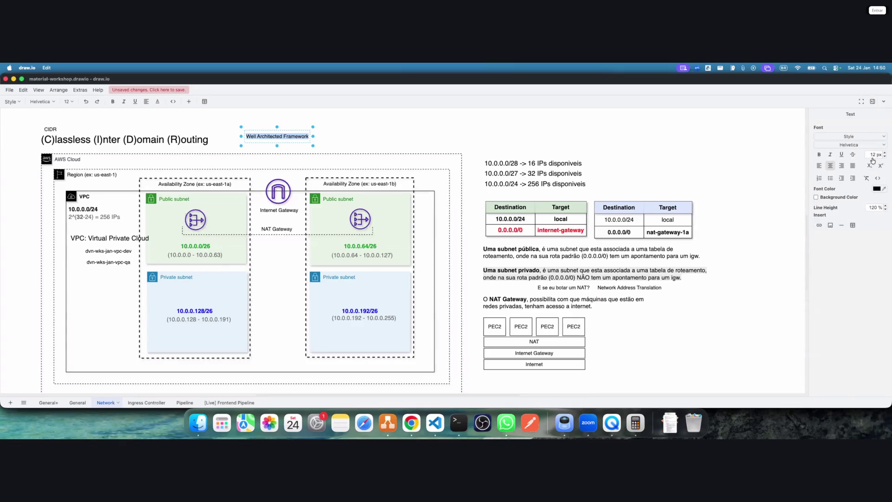
pyautogui.click(885, 154)
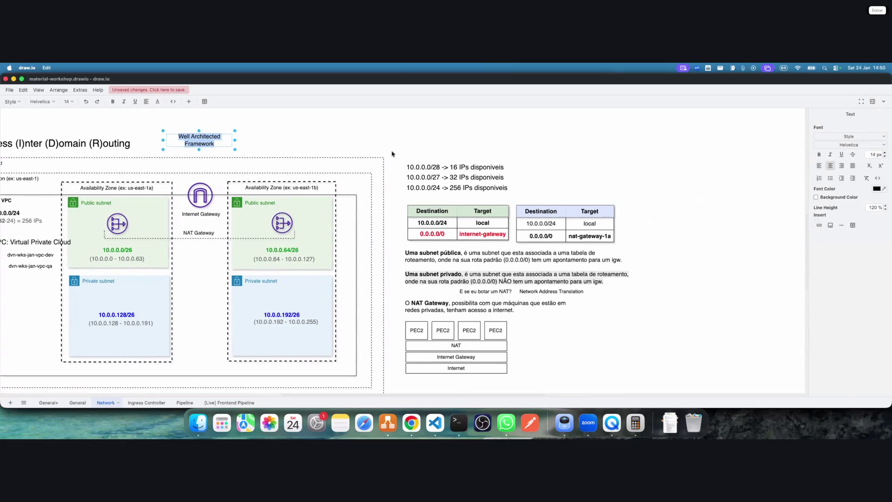
pyautogui.click(378, 153)
pyautogui.click(202, 141)
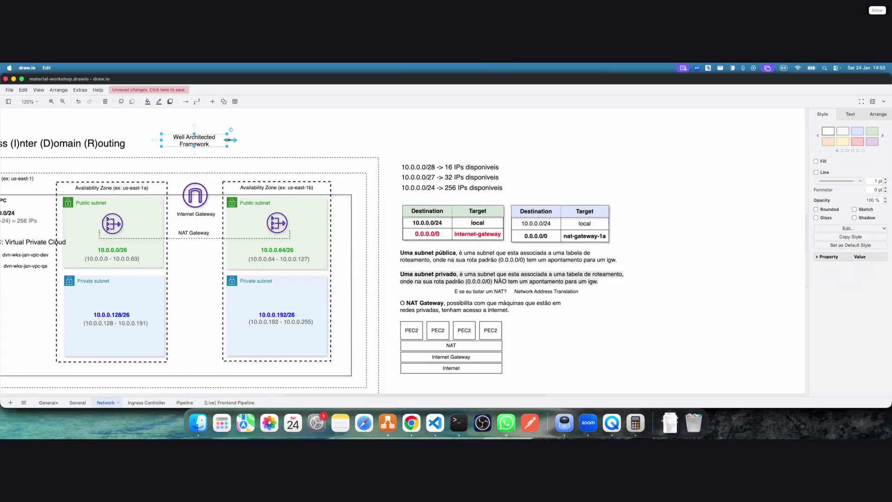
pyautogui.moveTo(227, 141)
pyautogui.mouseDown()
pyautogui.moveTo(255, 142)
pyautogui.moveTo(248, 141)
pyautogui.mouseUp()
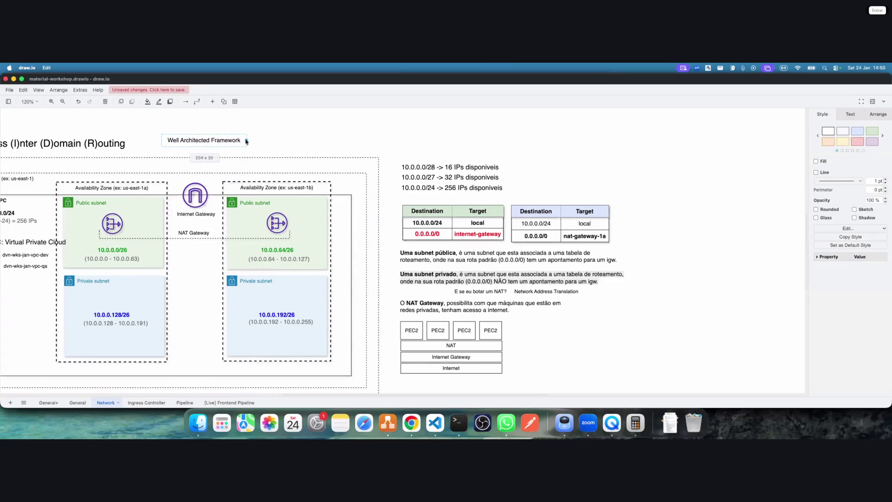
# Position the label beside the CIDR title and save the diagram
pyautogui.hscroll(-3, 338, 135)
pyautogui.scroll(-1, 350, 135)
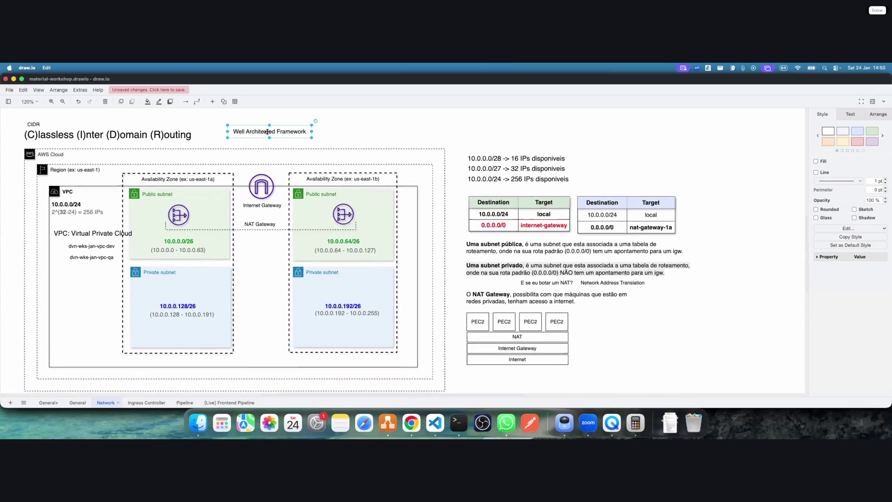
pyautogui.moveTo(263, 134); pyautogui.dragTo(256, 138)
pyautogui.click(167, 89)
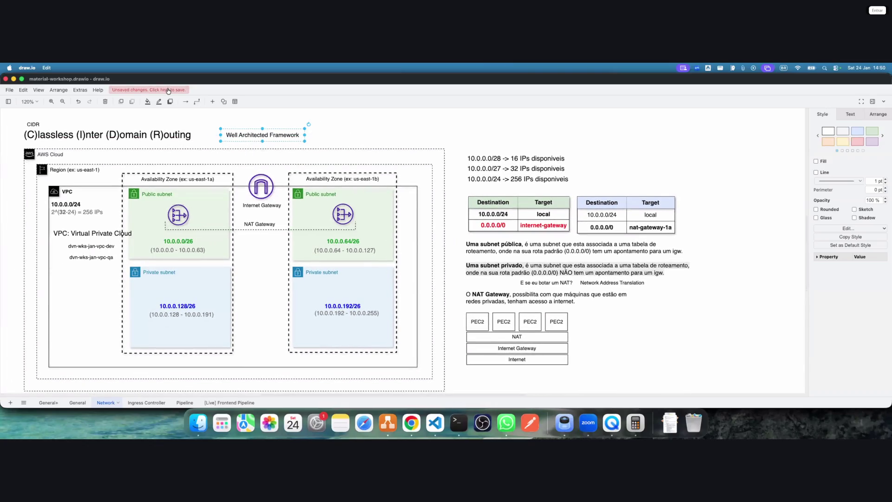
pyautogui.click(872, 101)
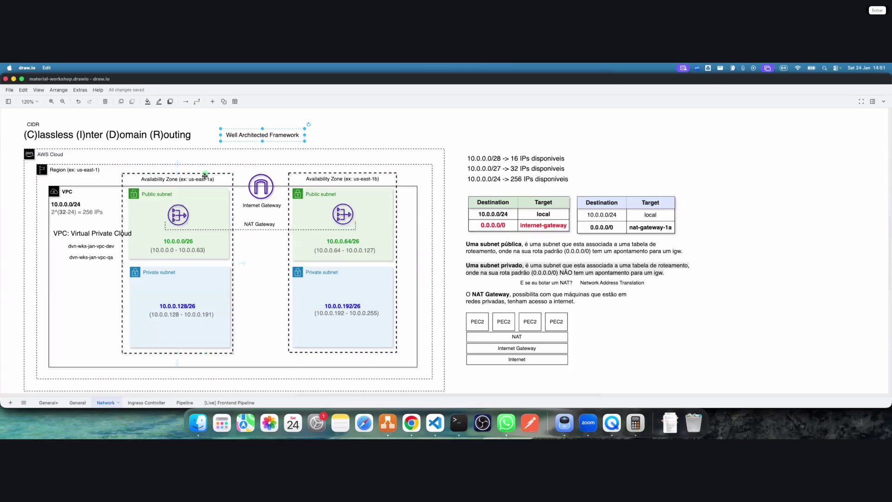
pyautogui.click(339, 180)
pyautogui.click(197, 278)
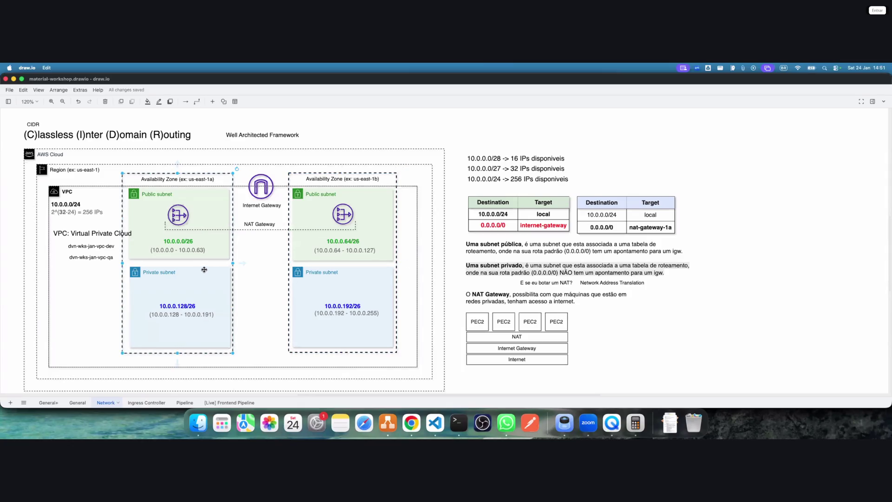
pyautogui.click(349, 282)
pyautogui.click(83, 172)
pyautogui.doubleClick(83, 171)
pyautogui.click(80, 170)
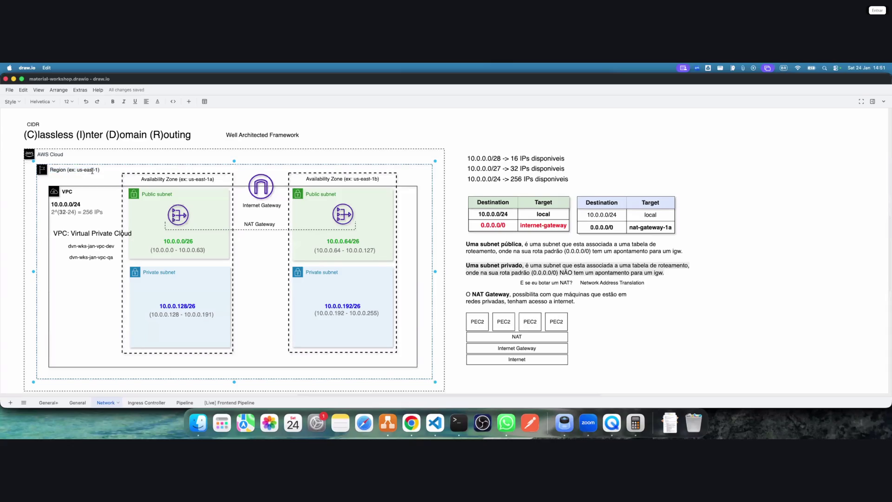
pyautogui.doubleClick(190, 180)
pyautogui.moveTo(189, 179); pyautogui.dragTo(214, 180)
pyautogui.doubleClick(356, 179)
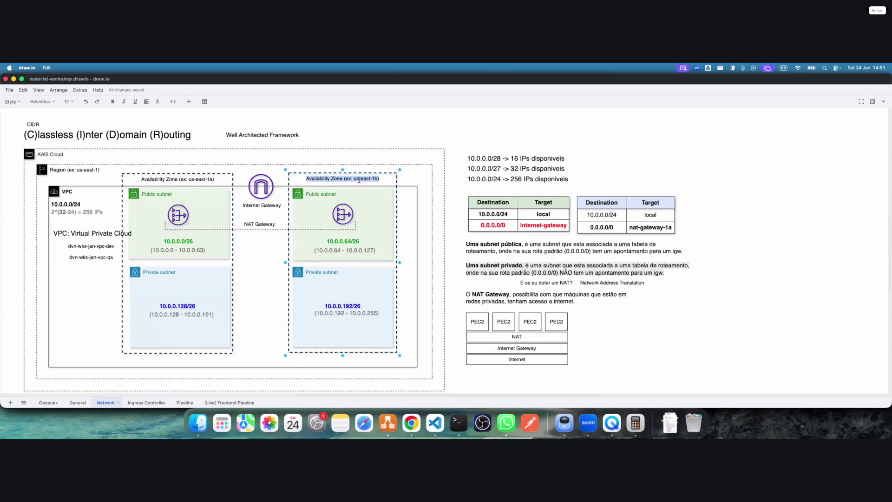
pyautogui.click(354, 180)
pyautogui.moveTo(370, 179); pyautogui.dragTo(379, 179)
pyautogui.click(335, 130)
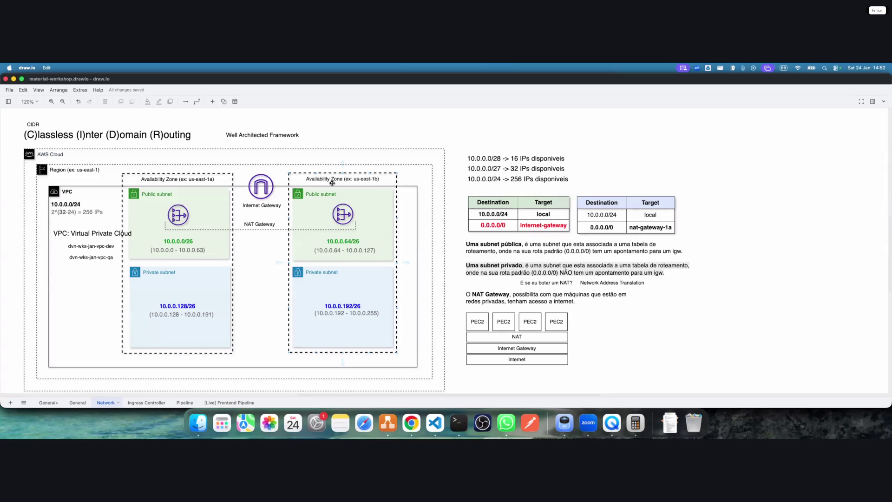
# Open the Zones list under Settings in the AWS VPC console
pyautogui.moveTo(873, 490)
pyautogui.click(411, 422)
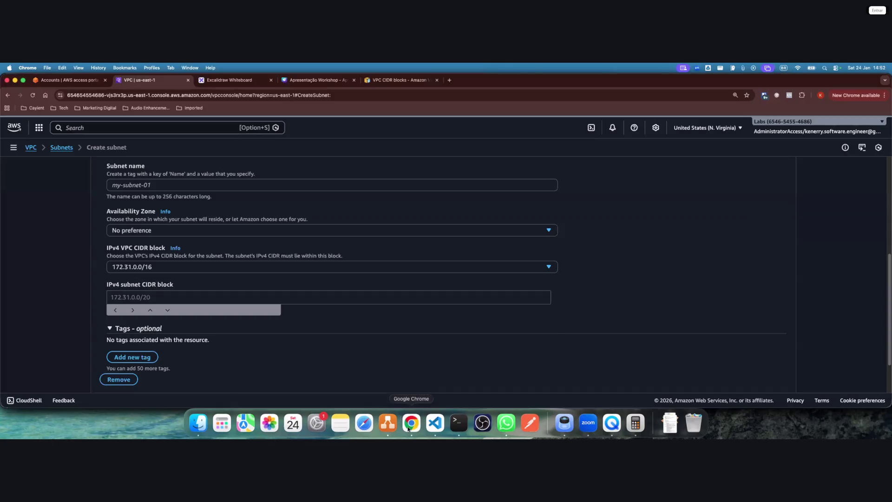
pyautogui.click(14, 147)
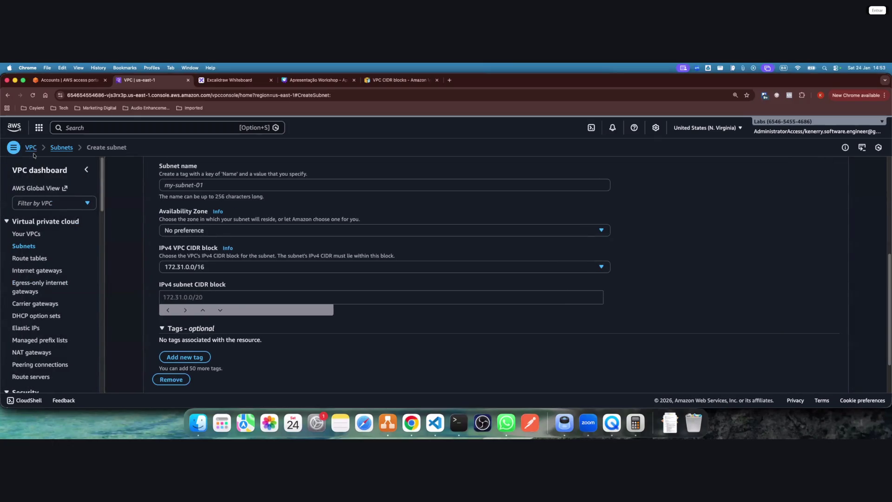
pyautogui.scroll(-20, 71, 321)
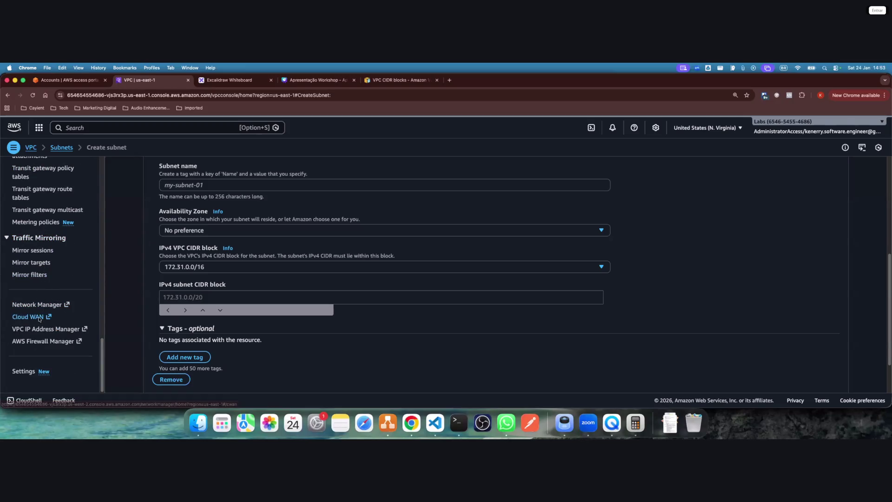
pyautogui.click(30, 371)
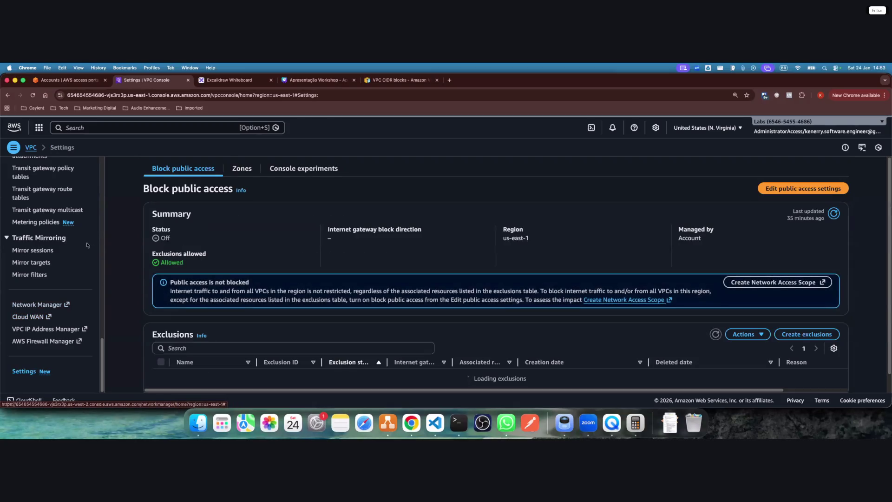
pyautogui.click(242, 168)
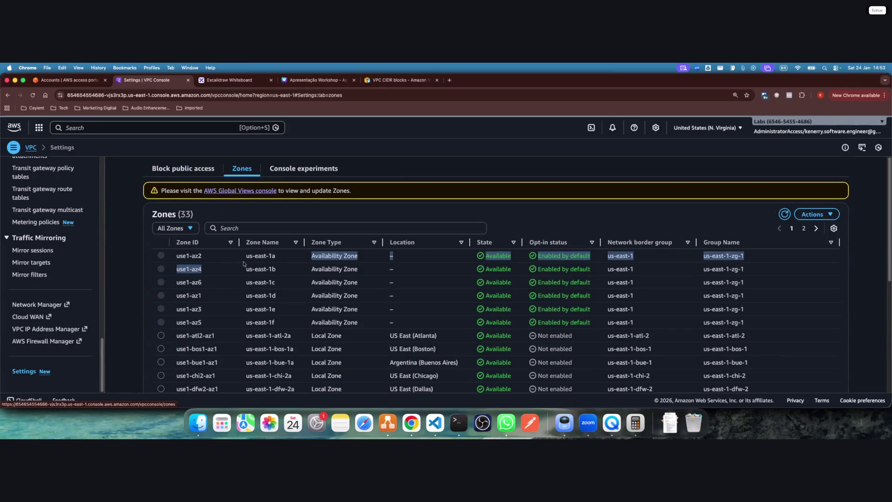
# Highlight the us-east-1a, 1c, 1e and 1f zone rows and the 1f details
pyautogui.moveTo(245, 255); pyautogui.dragTo(348, 258)
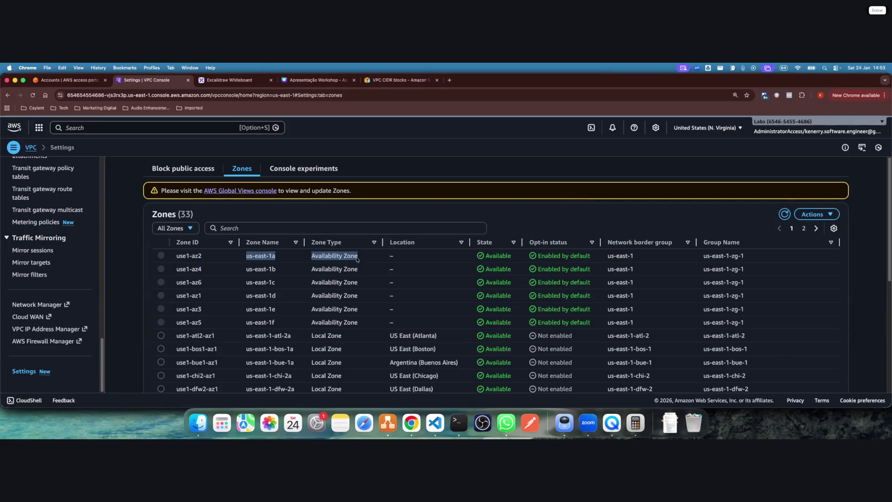
pyautogui.moveTo(254, 282); pyautogui.dragTo(350, 282)
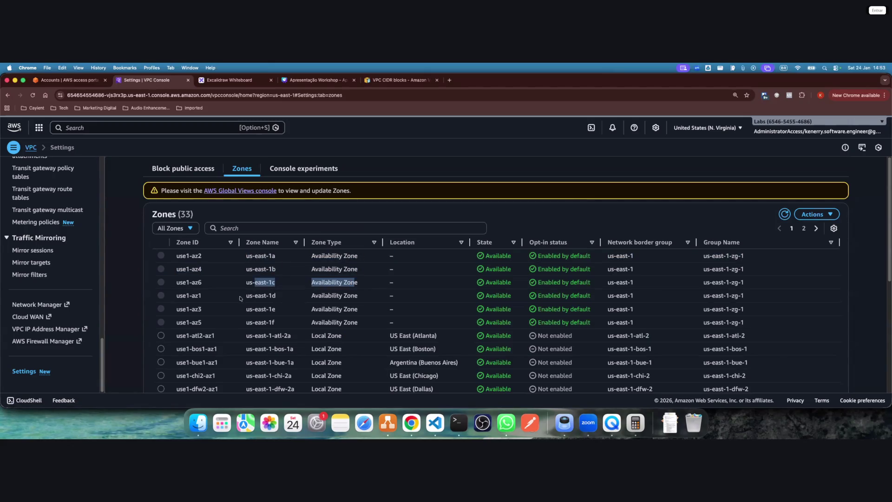
pyautogui.moveTo(246, 295); pyautogui.dragTo(358, 298)
pyautogui.moveTo(249, 308); pyautogui.dragTo(358, 309)
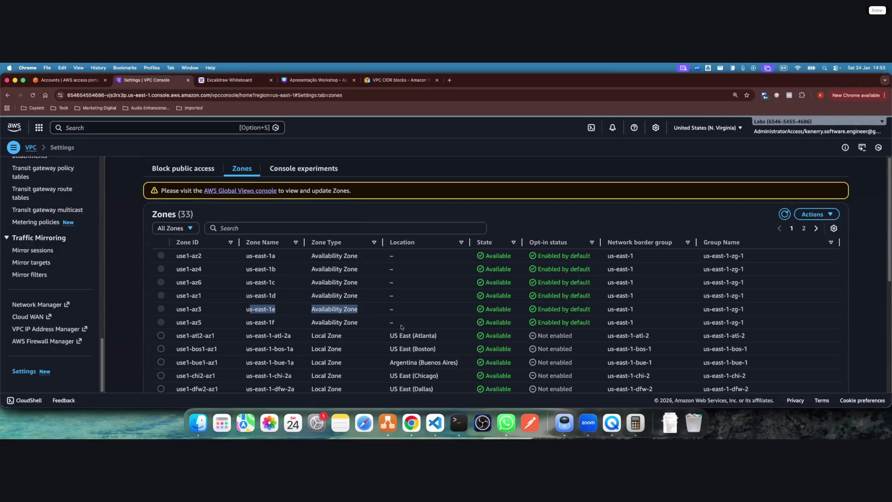
pyautogui.moveTo(246, 322); pyautogui.dragTo(404, 327)
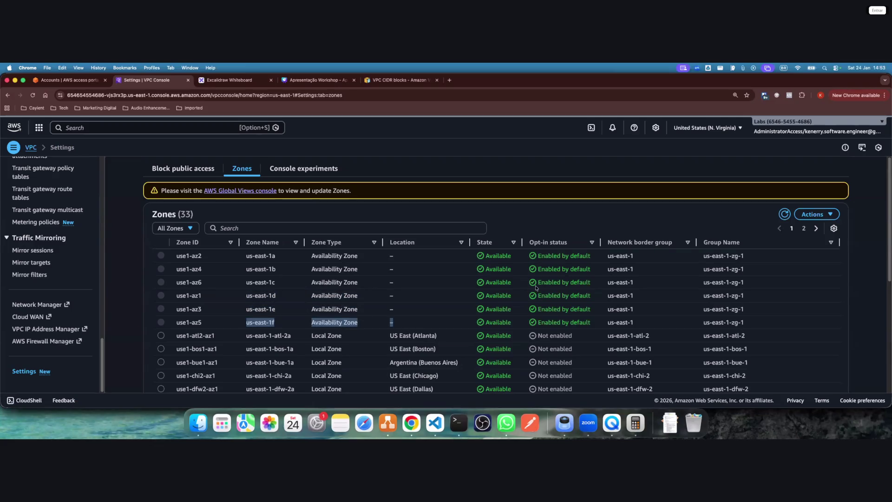
pyautogui.moveTo(641, 321)
pyautogui.mouseDown()
pyautogui.moveTo(611, 314)
pyautogui.moveTo(598, 256)
pyautogui.mouseUp()
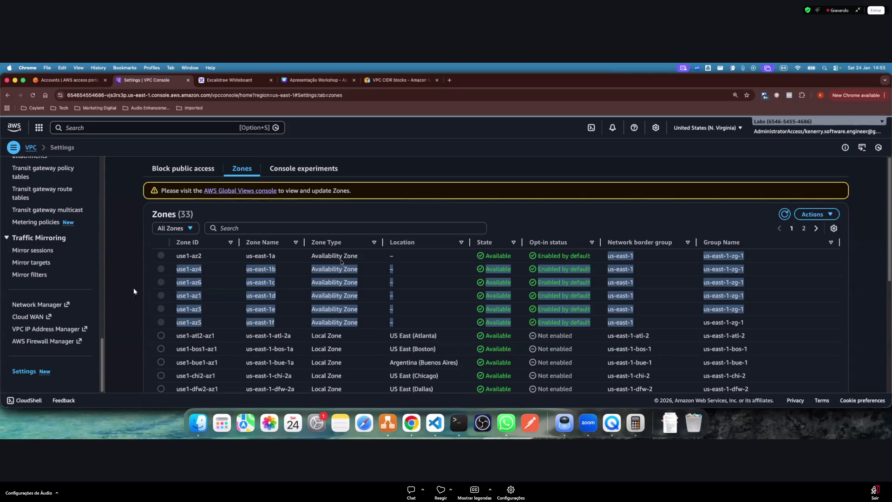
# Scroll the zones table and highlight the six us-east-1 Availability Zones
pyautogui.scroll(-1, 337, 261)
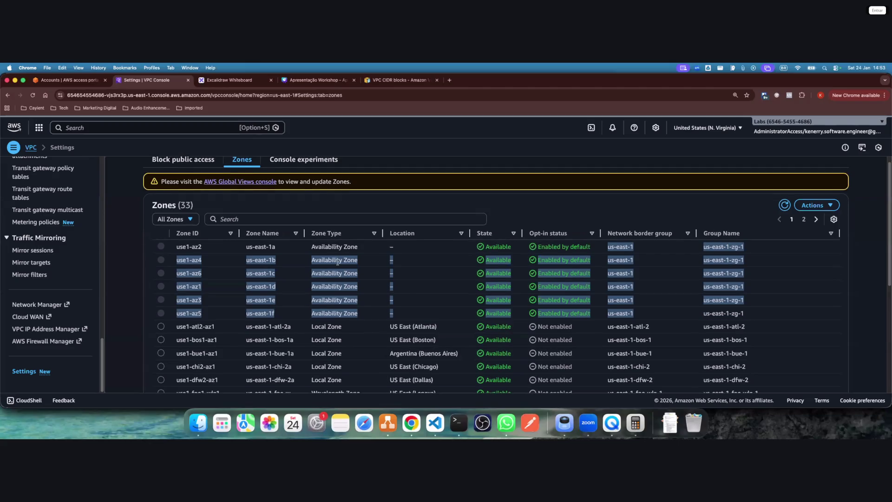
pyautogui.scroll(-2, 285, 336)
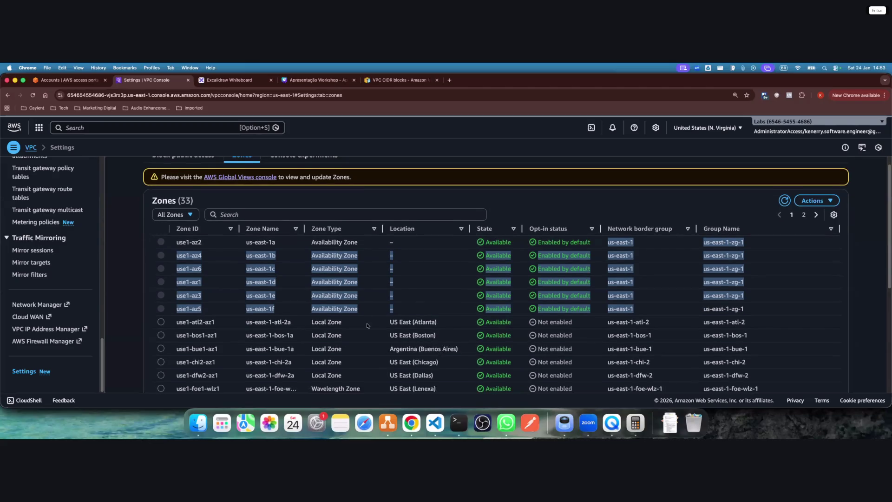
pyautogui.scroll(-8, 290, 330)
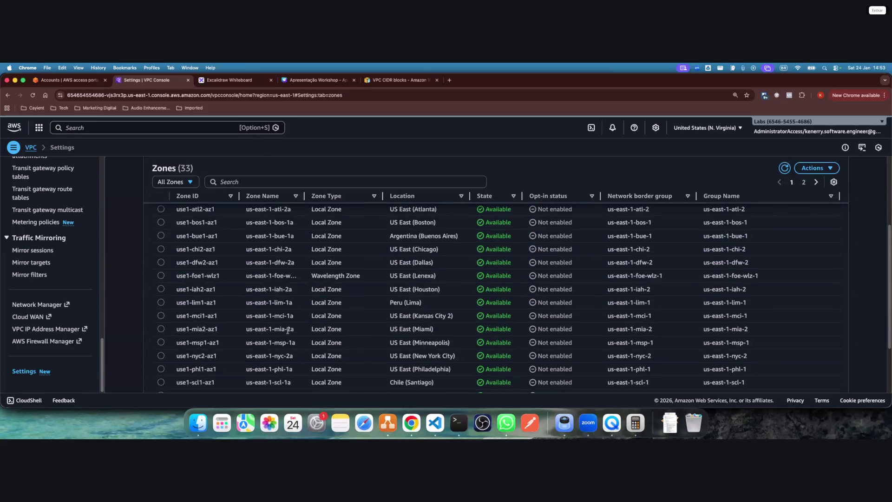
pyautogui.scroll(10, 287, 330)
pyautogui.moveTo(743, 233); pyautogui.dragTo(633, 299)
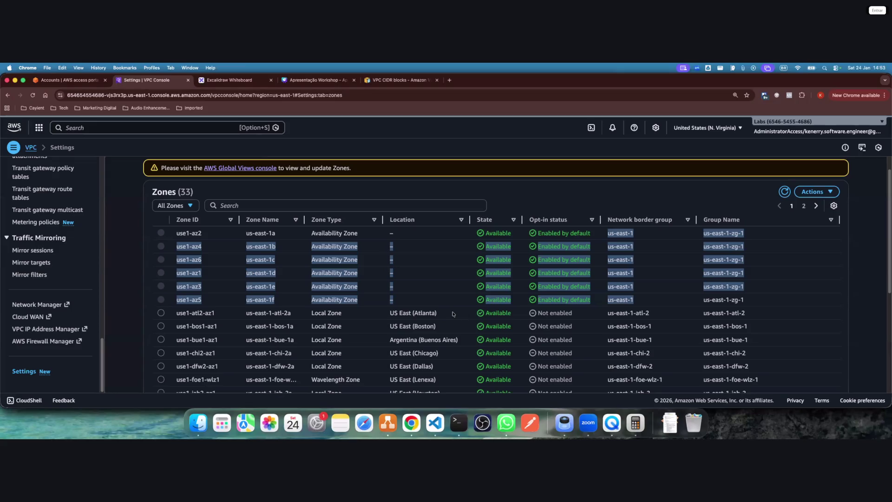
pyautogui.click(258, 283)
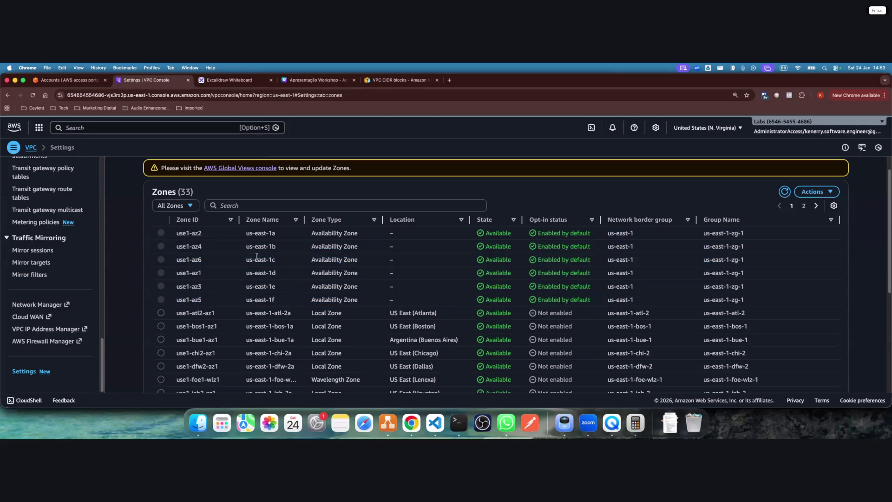
pyautogui.moveTo(255, 233)
pyautogui.mouseDown()
pyautogui.moveTo(287, 251)
pyautogui.moveTo(288, 299)
pyautogui.mouseUp()
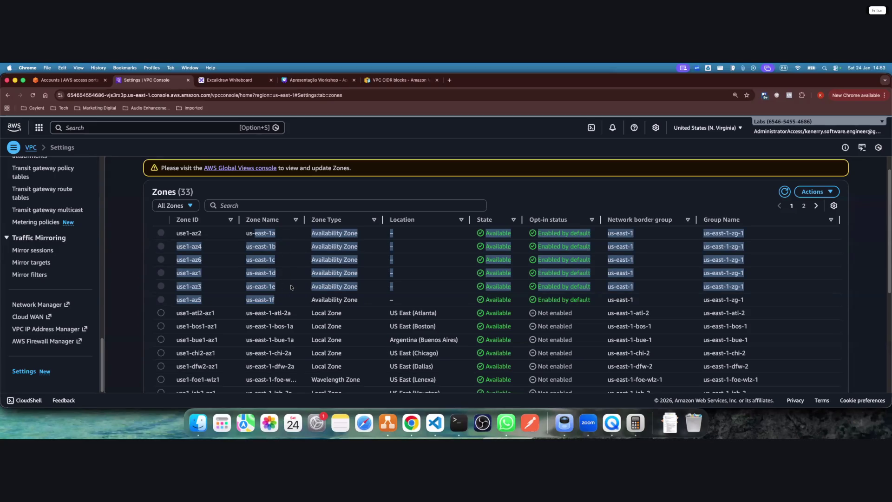
pyautogui.press('super+Tab')
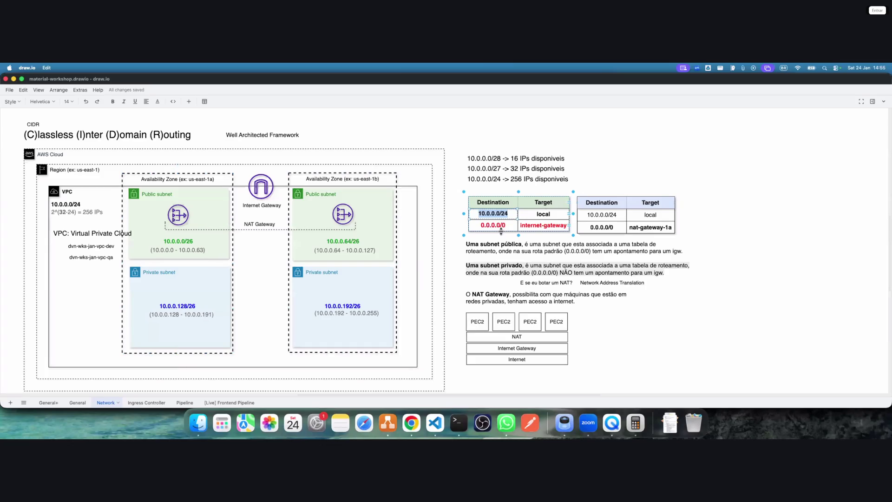
# Review the 10.0.0.0/24 local and 0.0.0.0/0 route entries in both route tables
pyautogui.moveTo(479, 213); pyautogui.dragTo(511, 214)
pyautogui.doubleClick(538, 213)
pyautogui.doubleClick(496, 225)
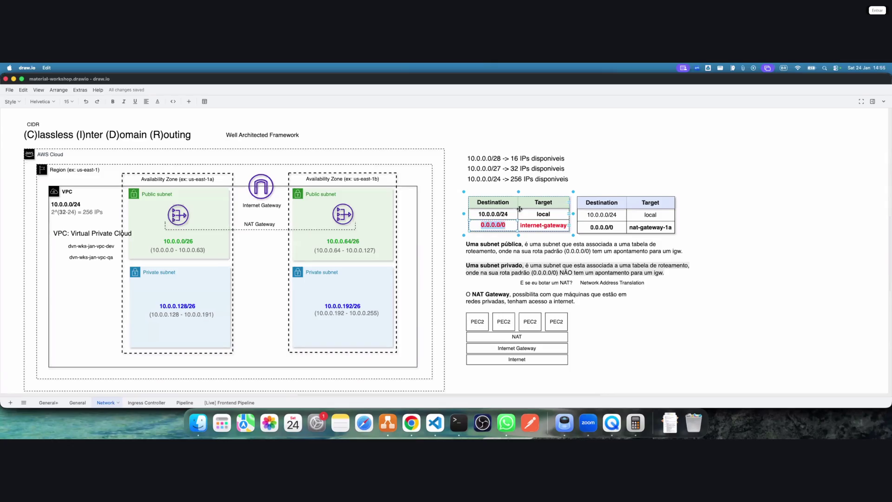
pyautogui.doubleClick(602, 215)
pyautogui.doubleClick(602, 227)
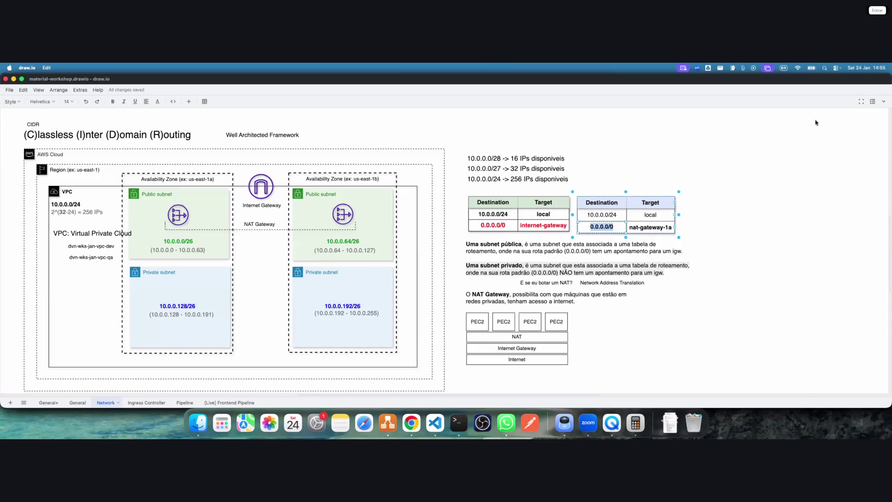
# Check the public subnet range and the 2^(32-24) = 256 IPs label, then bring up the shape picker
pyautogui.doubleClick(176, 250)
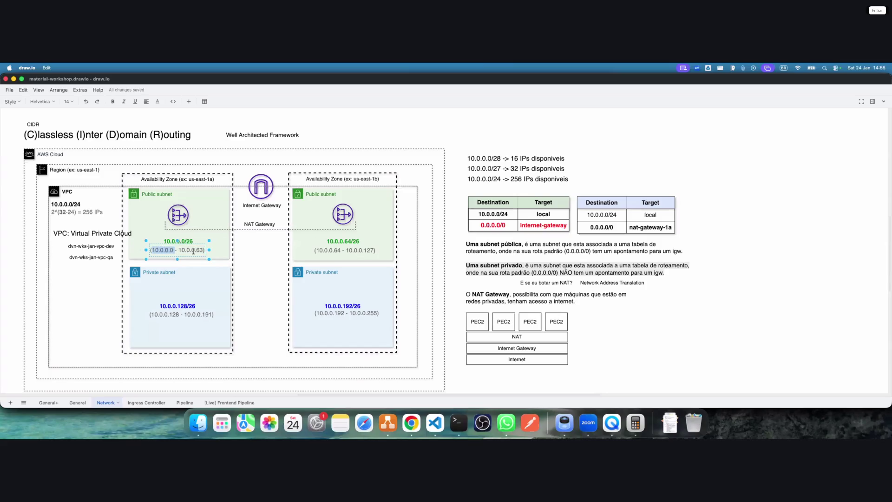
pyautogui.click(245, 243)
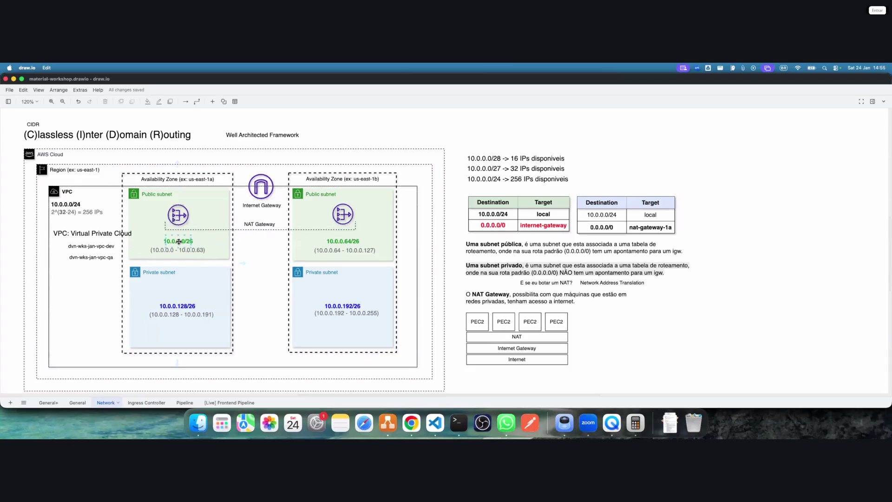
pyautogui.doubleClick(88, 212)
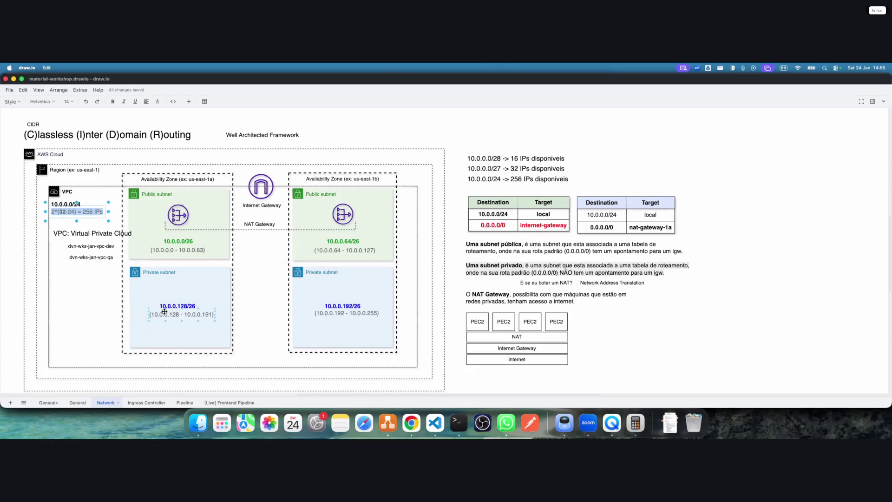
pyautogui.doubleClick(343, 128)
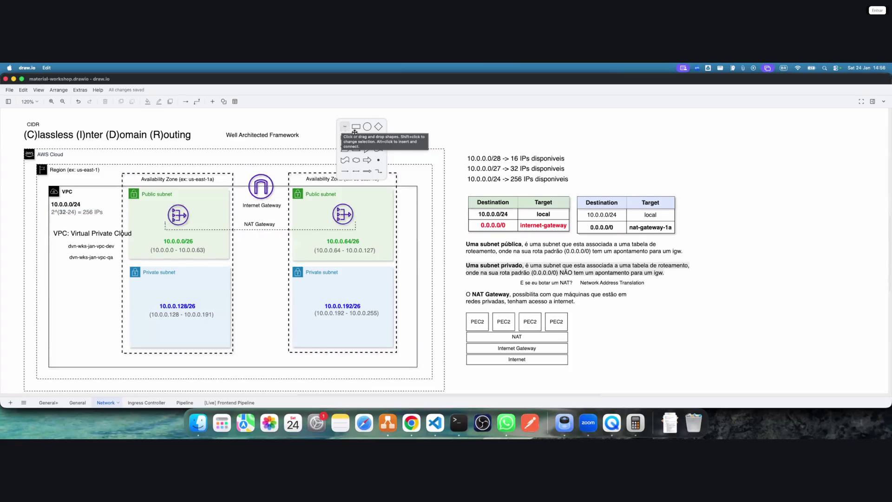
# Add a widened text note reading 'Application Load Balancer, requer no minimo 2 subnets'
pyautogui.click(343, 133)
pyautogui.write('Application Load Balan')
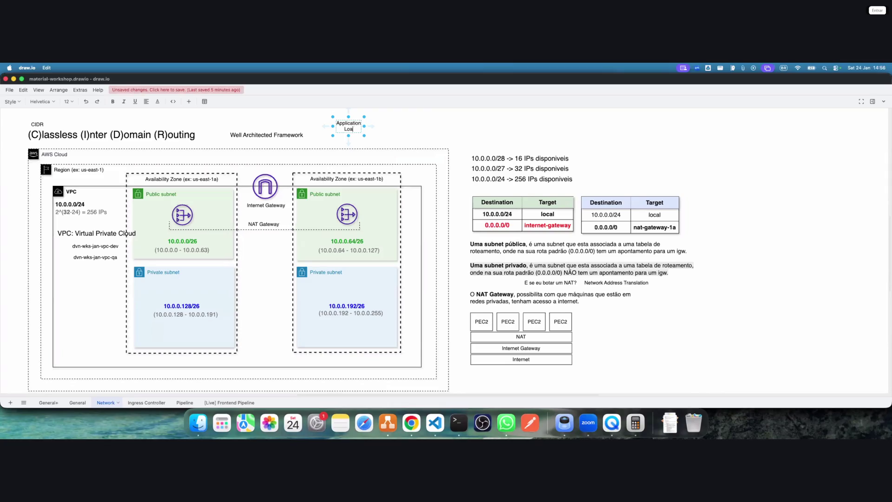
pyautogui.write('cer, requer')
pyautogui.write(' no minimo')
pyautogui.write(' d')
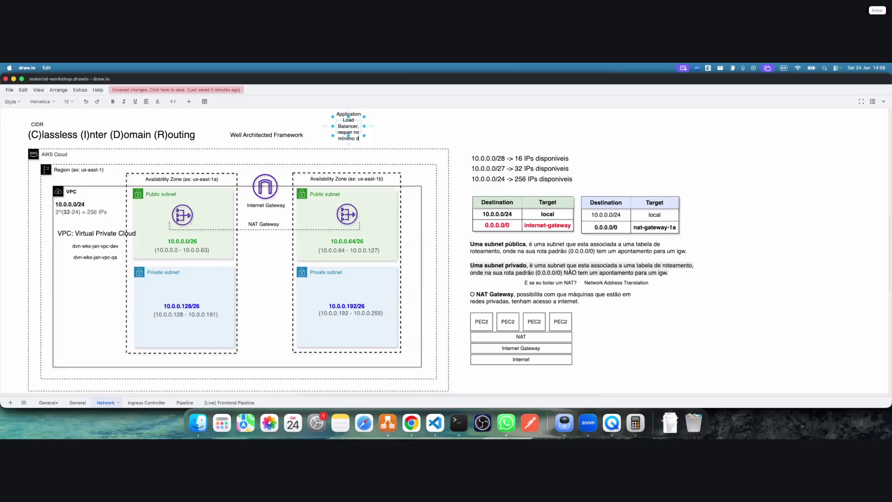
pyautogui.press('BackSpace')
pyautogui.write('2 subnets')
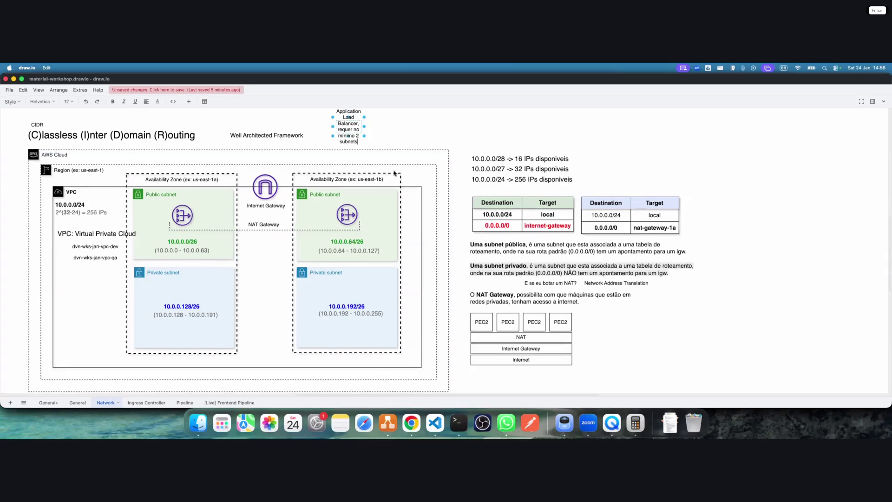
pyautogui.moveTo(365, 124)
pyautogui.mouseDown()
pyautogui.moveTo(426, 125)
pyautogui.moveTo(411, 125)
pyautogui.mouseUp()
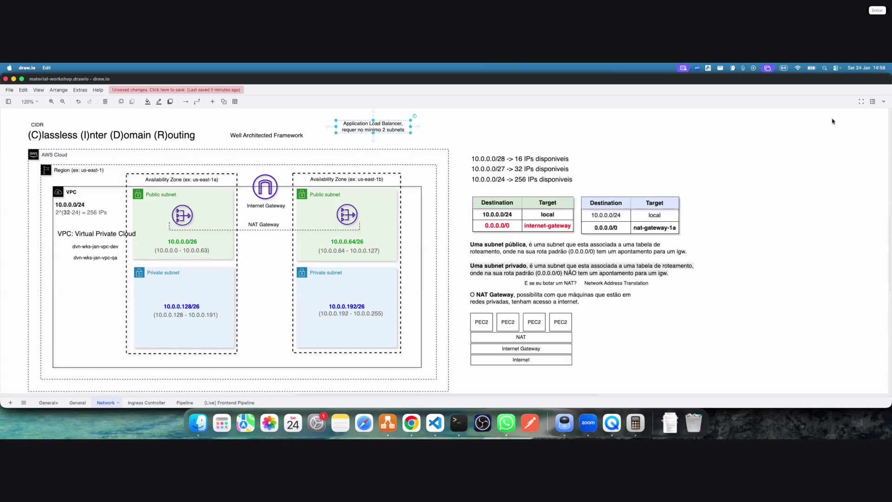
# Left-align the note, move it above the IP-count list, bold its first line, and save
pyautogui.click(872, 101)
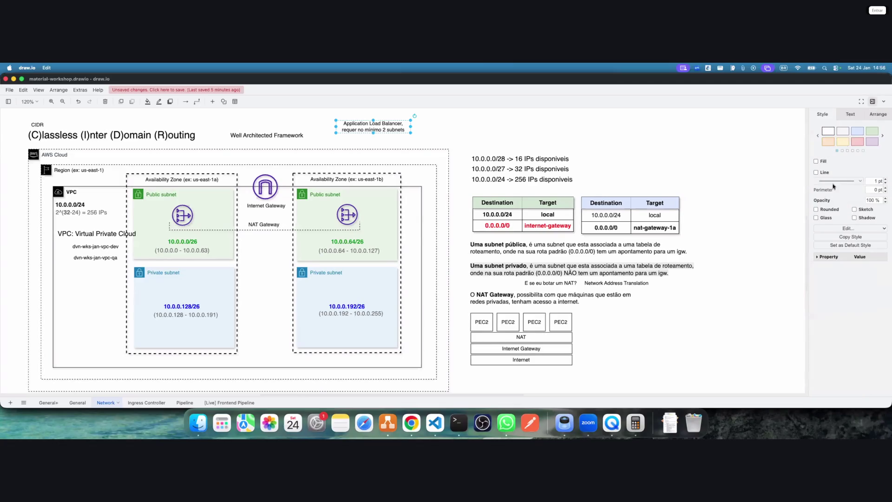
pyautogui.doubleClick(373, 125)
pyautogui.click(819, 165)
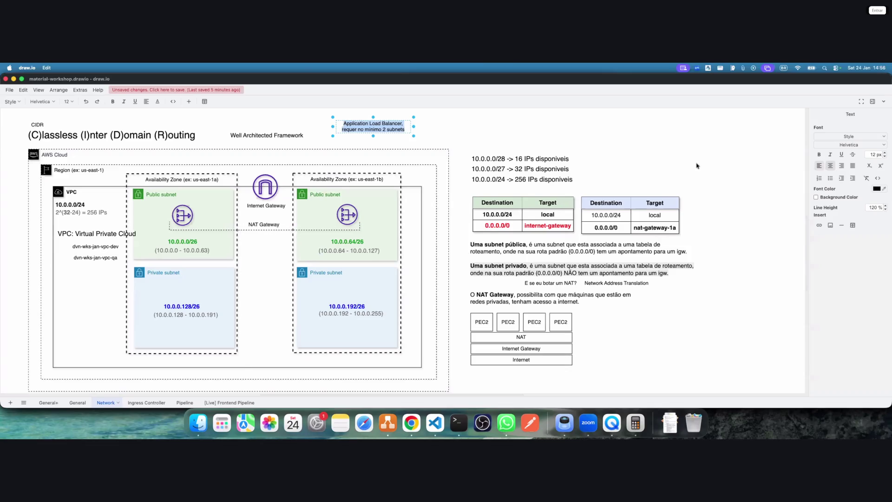
pyautogui.moveTo(390, 131); pyautogui.dragTo(488, 137)
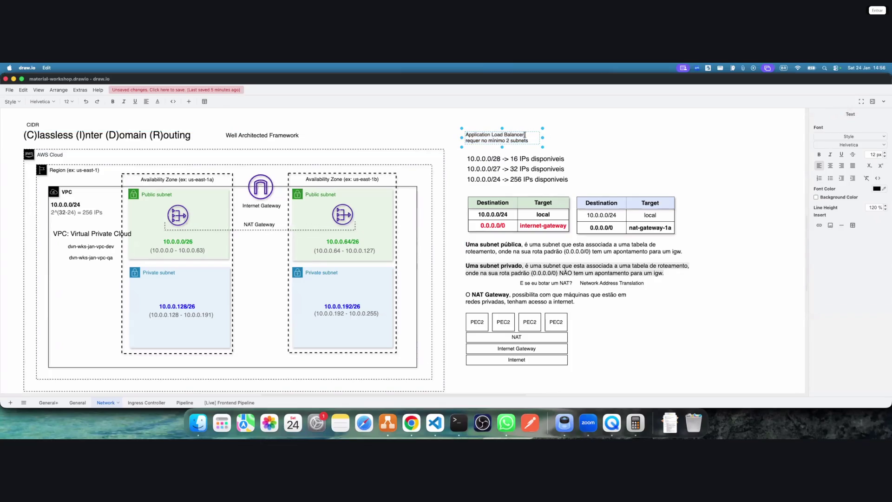
pyautogui.press('super+b')
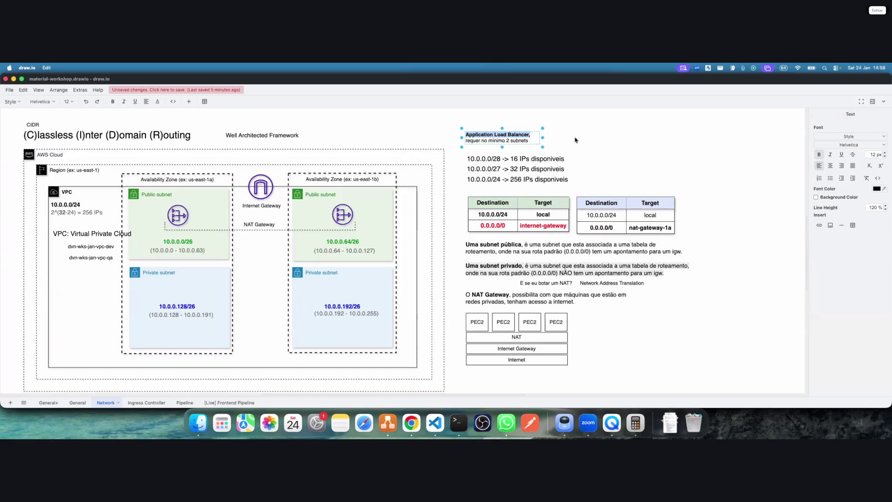
pyautogui.click(576, 140)
pyautogui.click(227, 90)
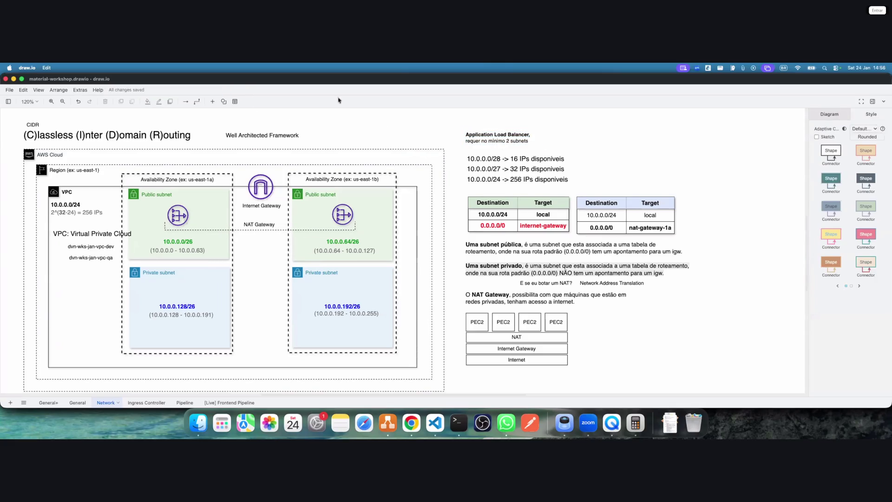
pyautogui.click(872, 101)
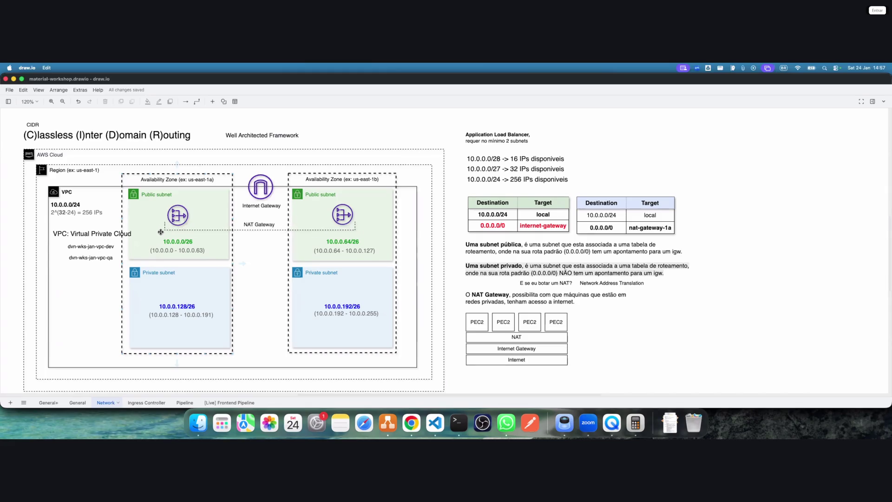
# Delete the Application Load Balancer note, leaving the 256 IPs calculation text unchanged
pyautogui.click(478, 137)
pyautogui.press('Delete')
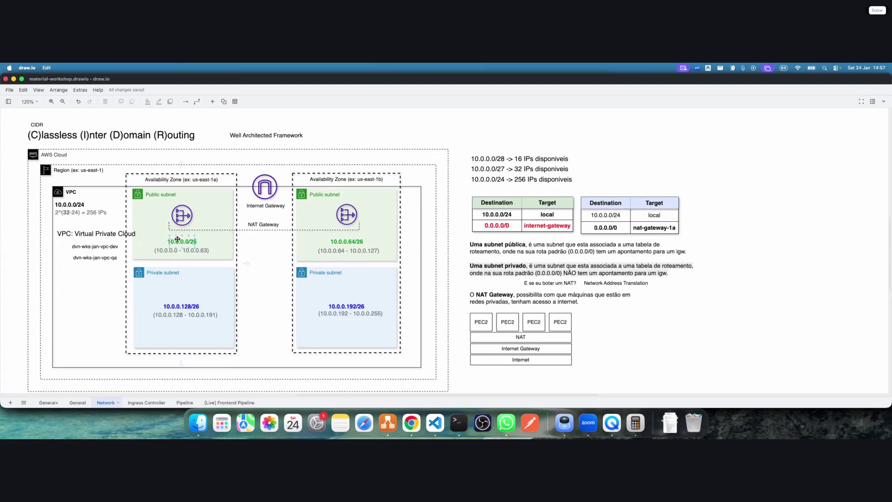
pyautogui.doubleClick(93, 211)
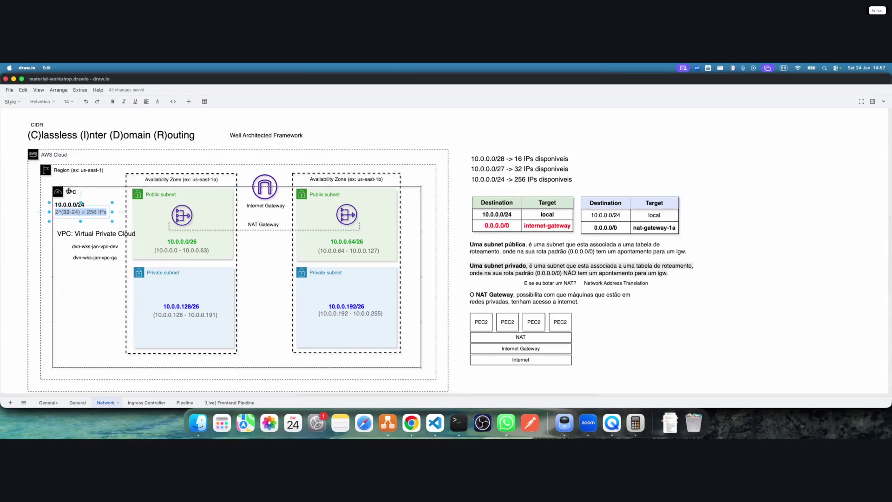
pyautogui.click(103, 195)
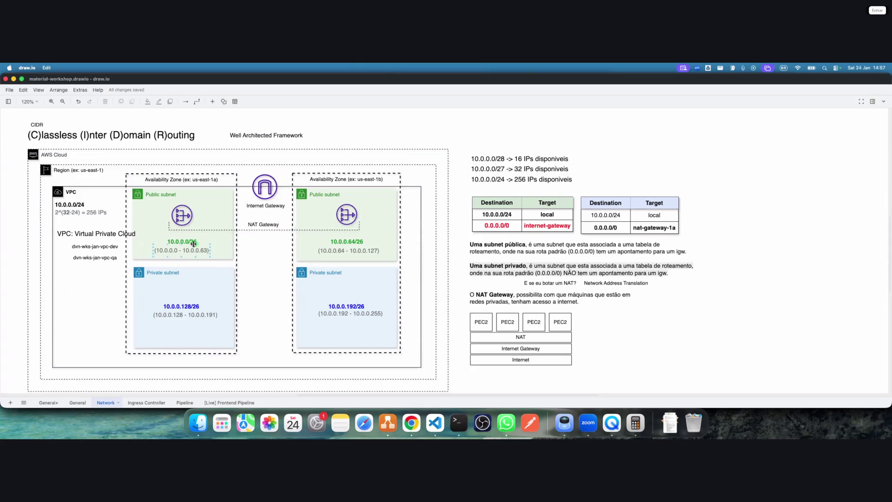
pyautogui.press('super+space')
# In Calculator, compute 32-26 and 2^6 = 64 addresses per /26 subnet, then return to draw.io
pyautogui.write('calculator')
pyautogui.press('Return')
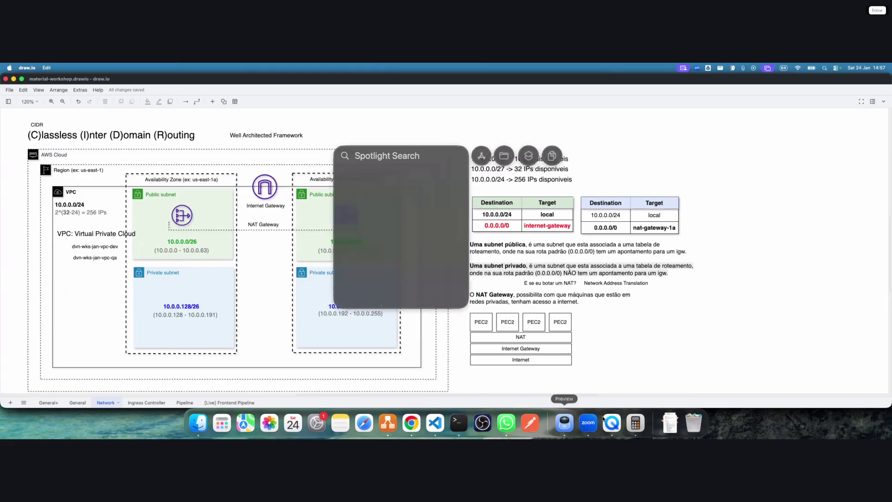
pyautogui.write('32-2')
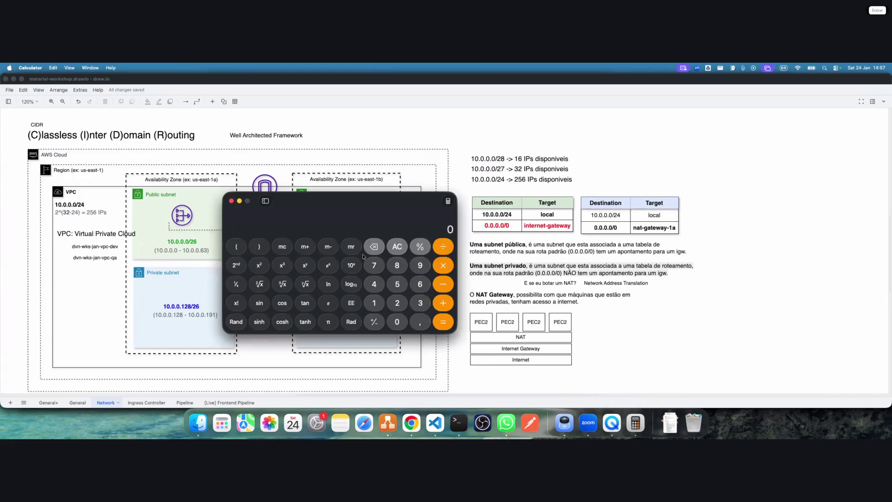
pyautogui.press('Return')
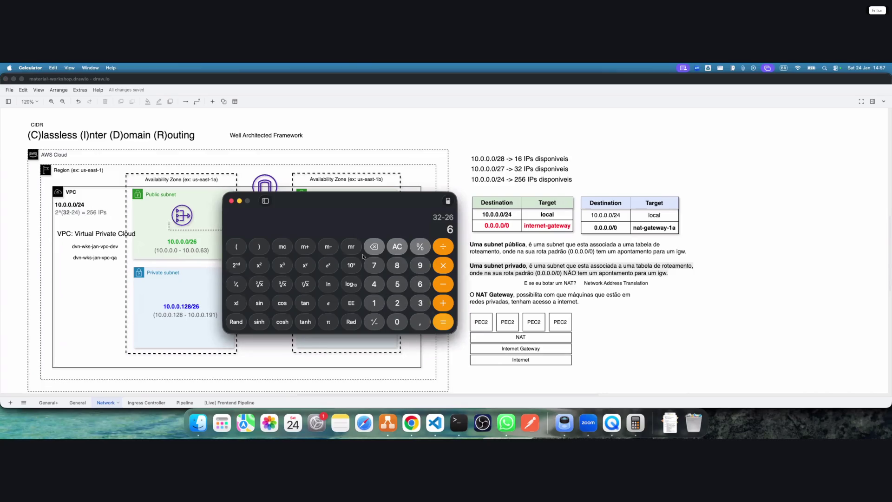
pyautogui.write('2')
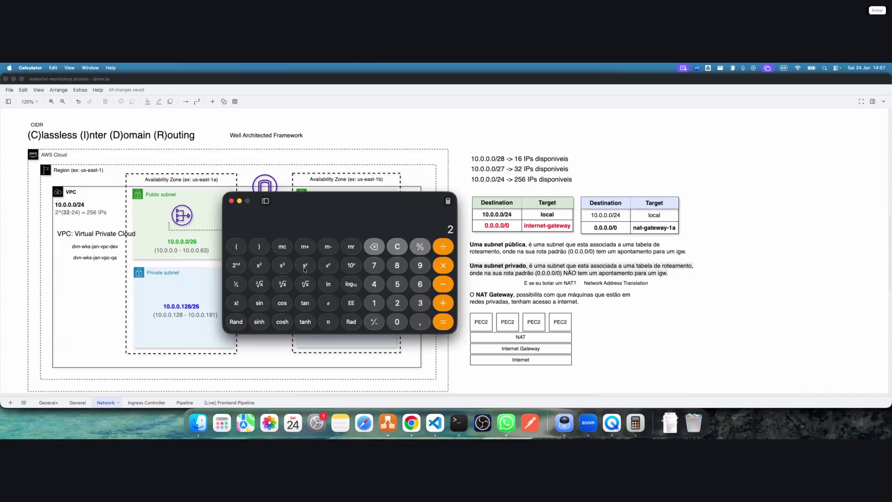
pyautogui.click(305, 267)
pyautogui.write('6')
pyautogui.press('Return')
pyautogui.moveTo(305, 202)
pyautogui.mouseDown()
pyautogui.moveTo(524, 256)
pyautogui.moveTo(560, 278)
pyautogui.mouseUp()
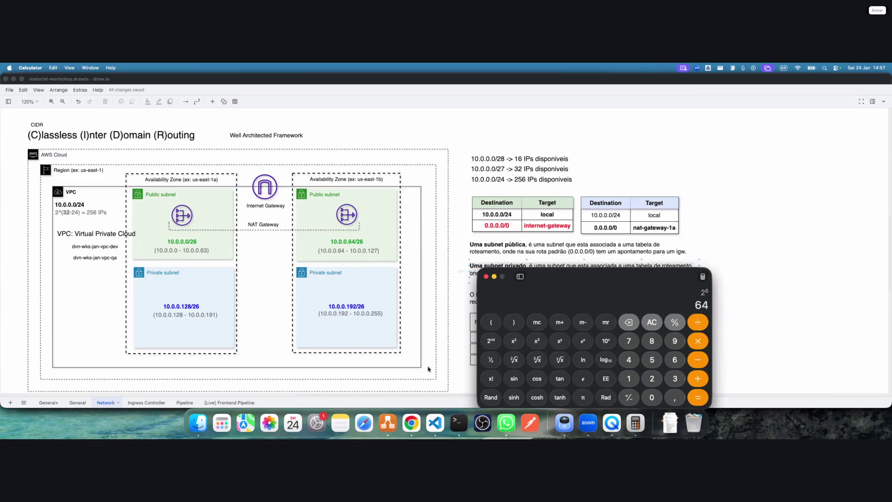
pyautogui.click(576, 264)
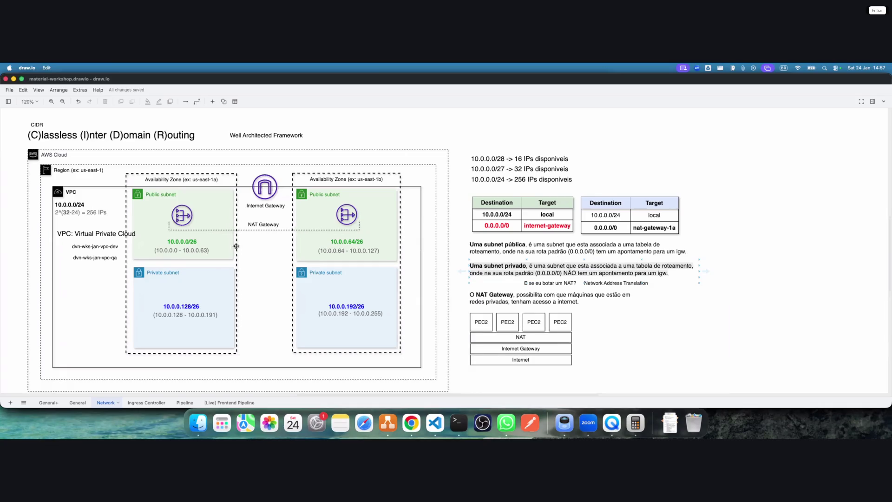
pyautogui.doubleClick(182, 254)
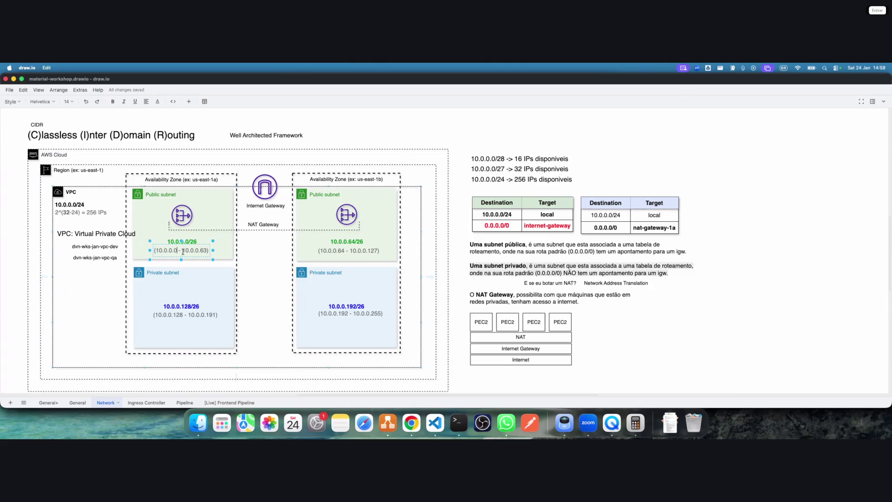
pyautogui.click(219, 242)
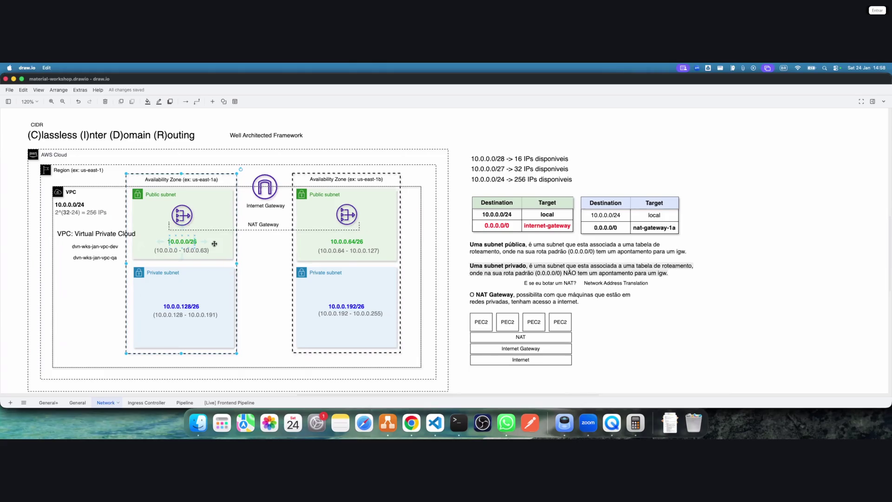
pyautogui.click(186, 242)
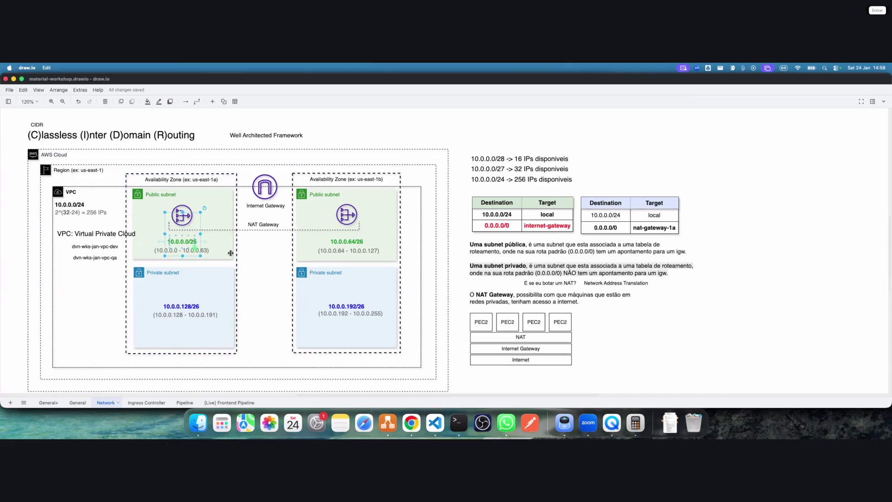
pyautogui.doubleClick(349, 241)
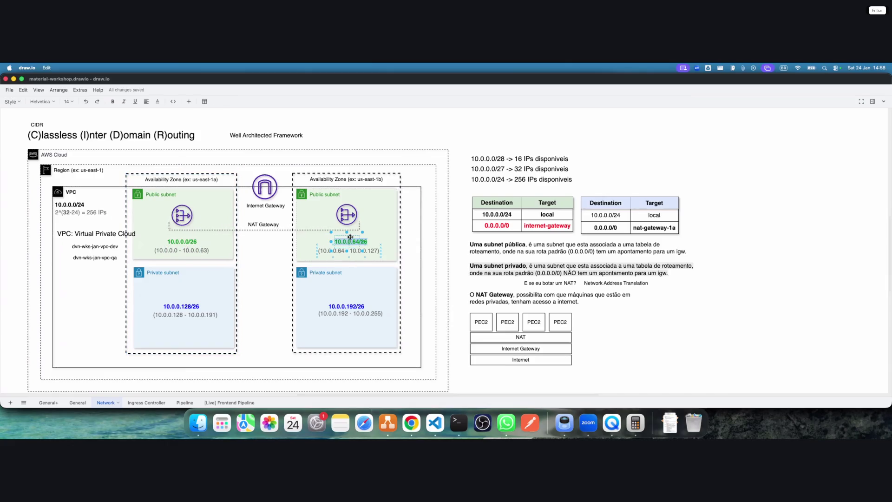
pyautogui.doubleClick(373, 251)
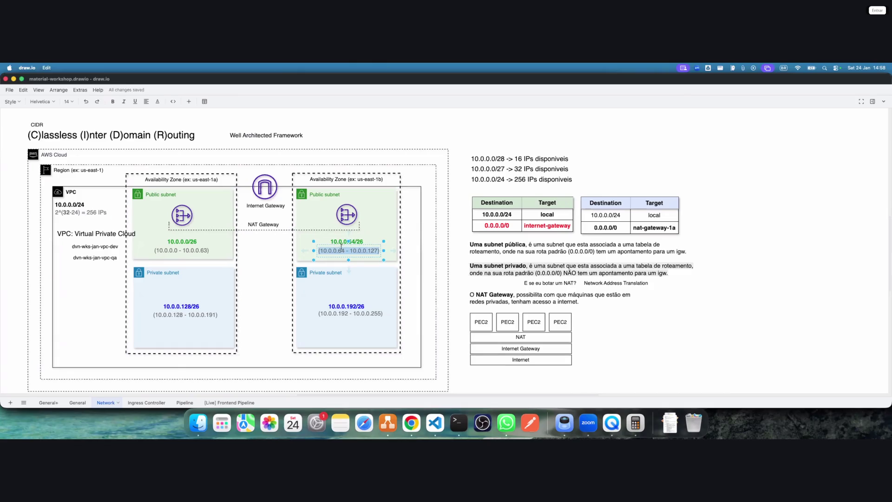
pyautogui.doubleClick(183, 305)
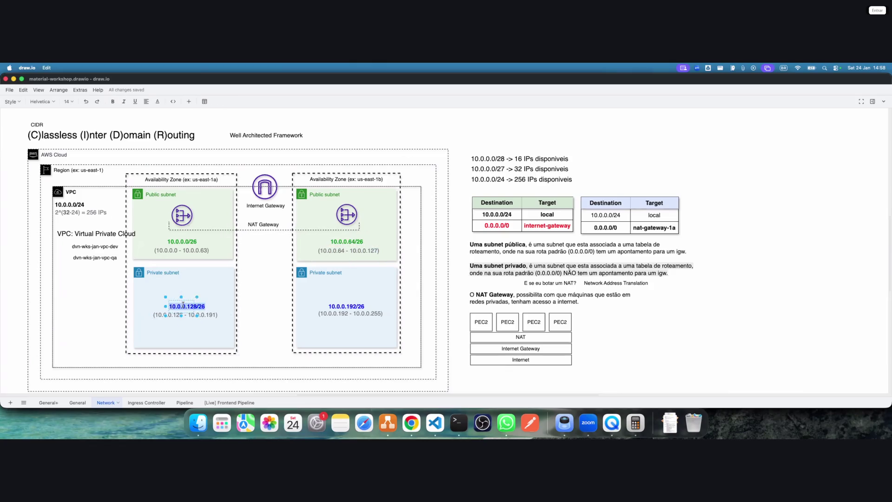
pyautogui.doubleClick(207, 319)
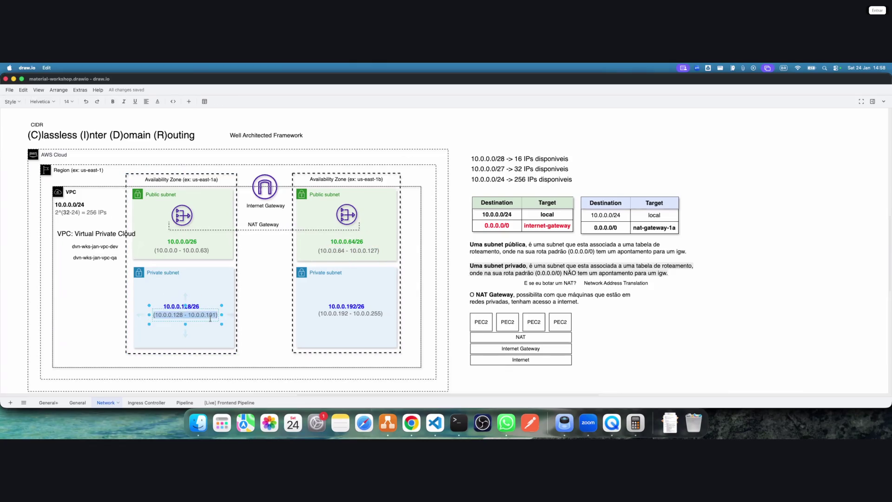
pyautogui.doubleClick(346, 307)
pyautogui.doubleClick(380, 314)
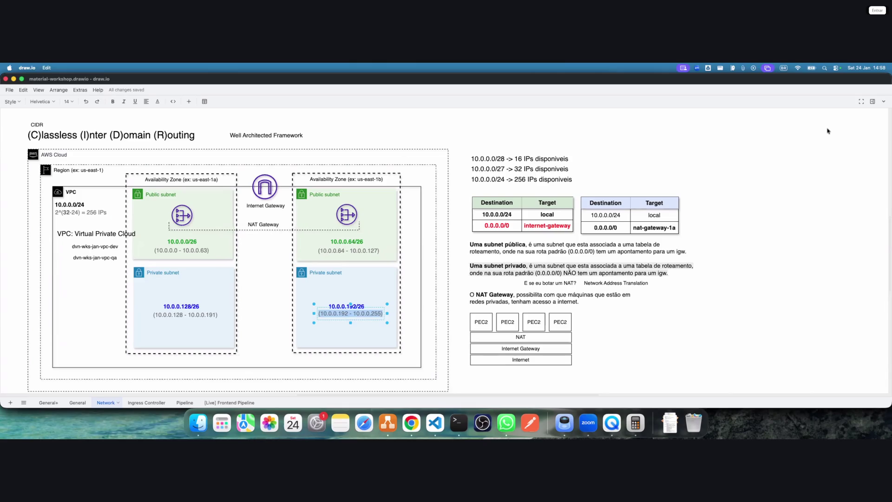
pyautogui.moveTo(800, 437)
pyautogui.doubleClick(94, 212)
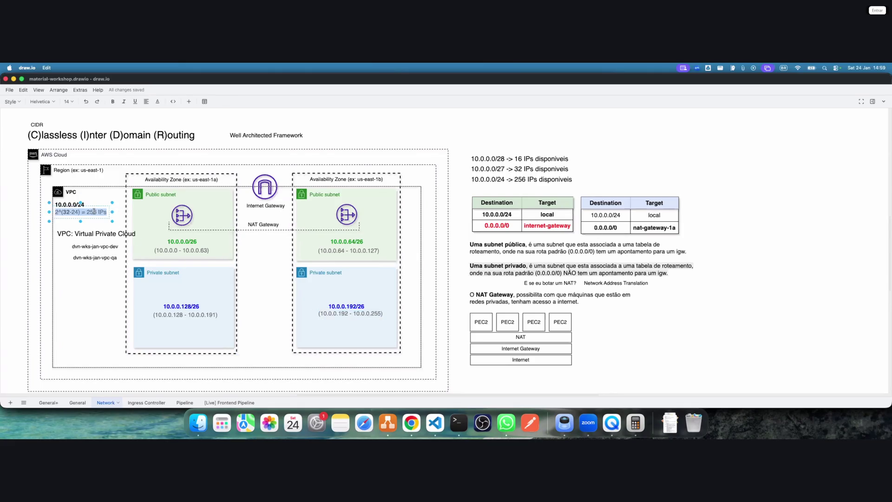
pyautogui.doubleClick(92, 212)
pyautogui.click(627, 168)
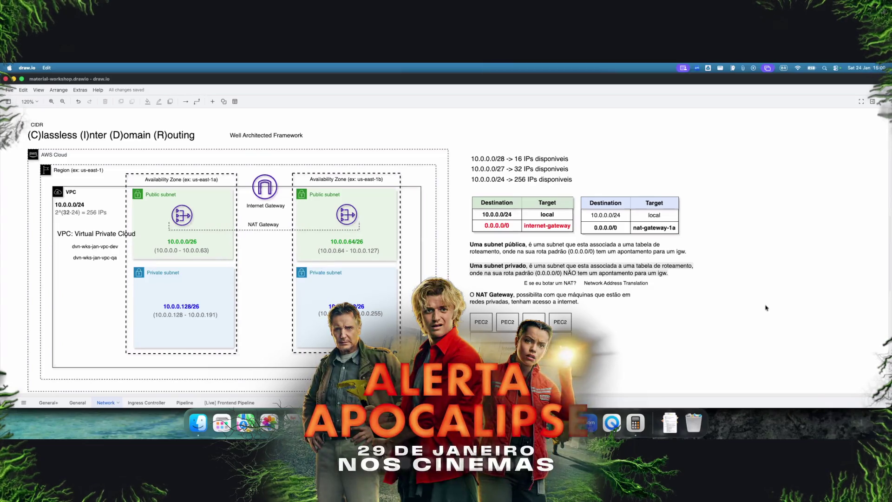
pyautogui.scroll(-1, 827, 325)
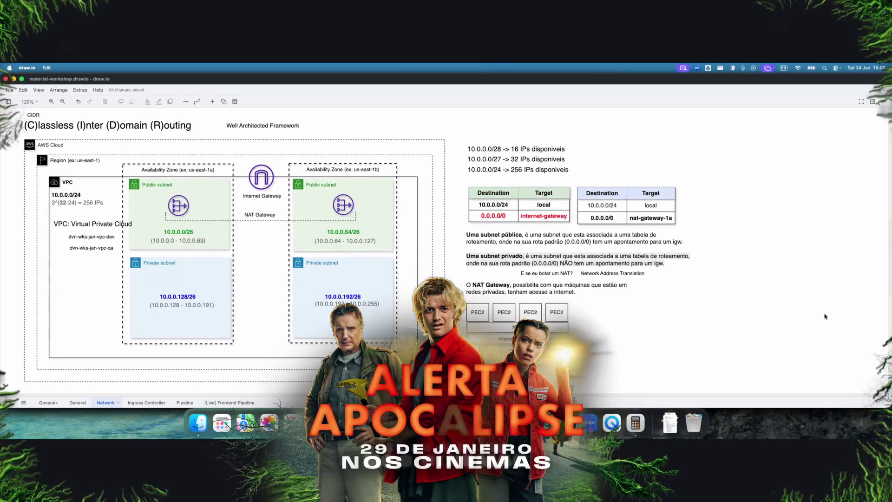
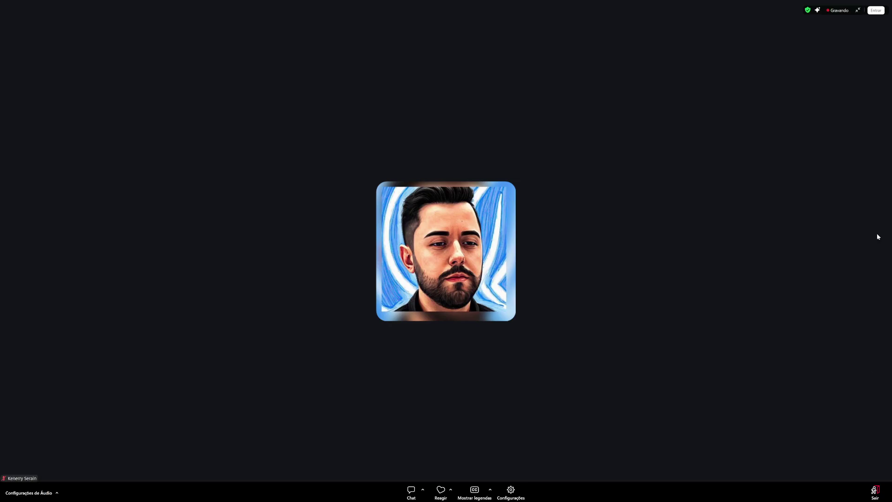
# Turn on the host's camera so live video replaces the static profile picture
pyautogui.moveTo(419, 392)
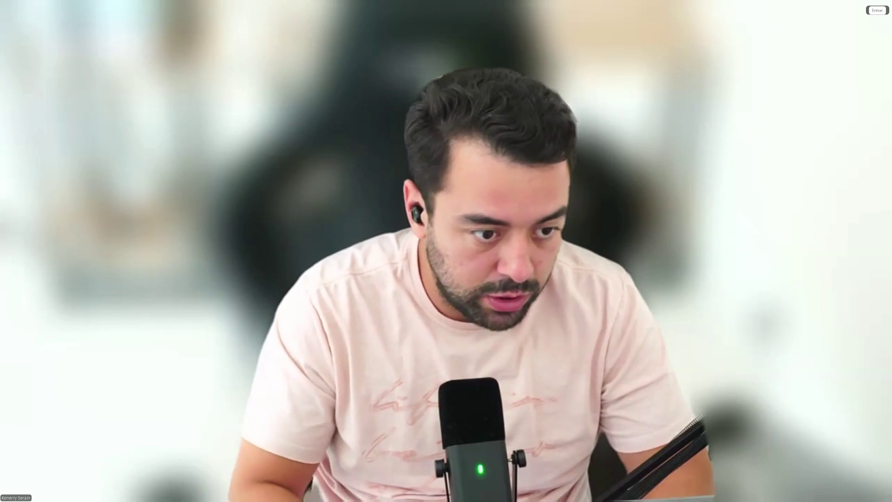
# Exit full-screen camera view to reveal the shared Excalidraw IAM Role whiteboard
pyautogui.moveTo(873, 491)
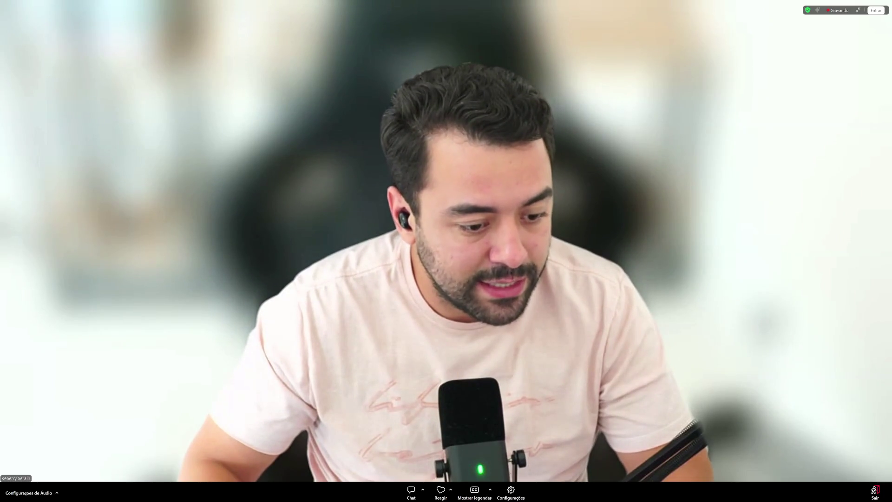
pyautogui.press('Escape')
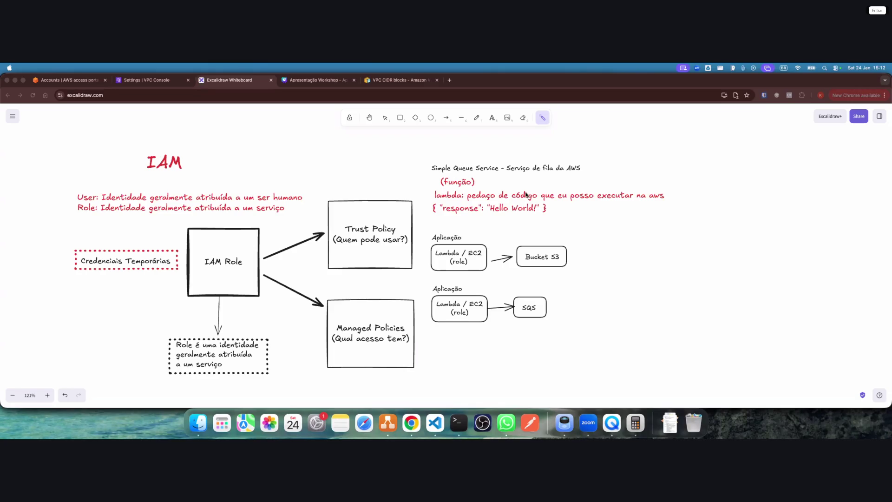
# Close the Canva presentation and open Your VPCs, listing workshop-dvn-jan-vpc-2 at 10.0.0.0/24
pyautogui.click(317, 82)
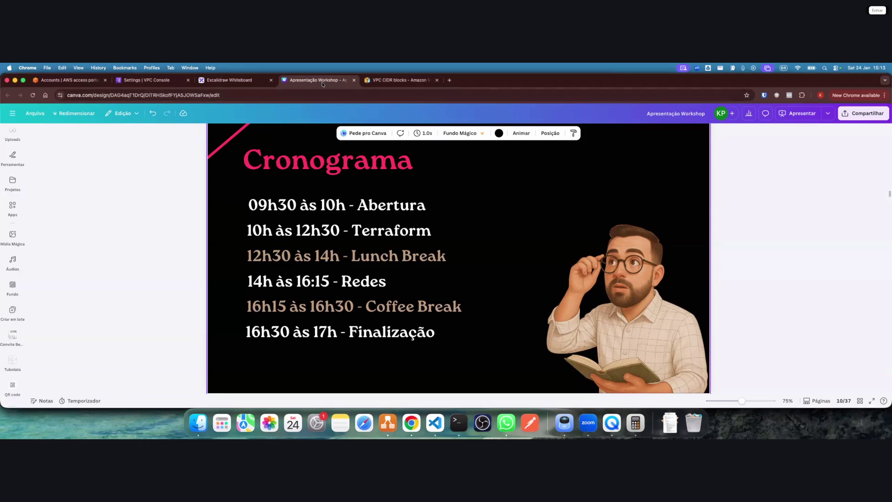
pyautogui.press('super+w')
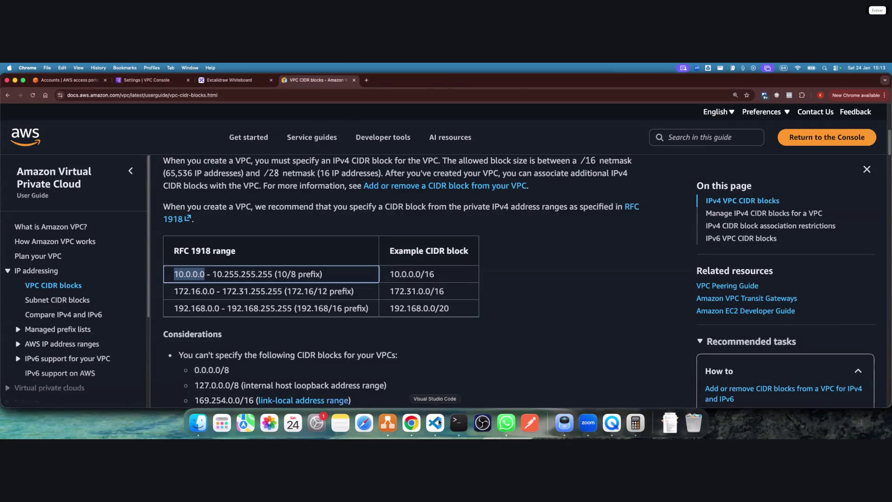
pyautogui.click(69, 80)
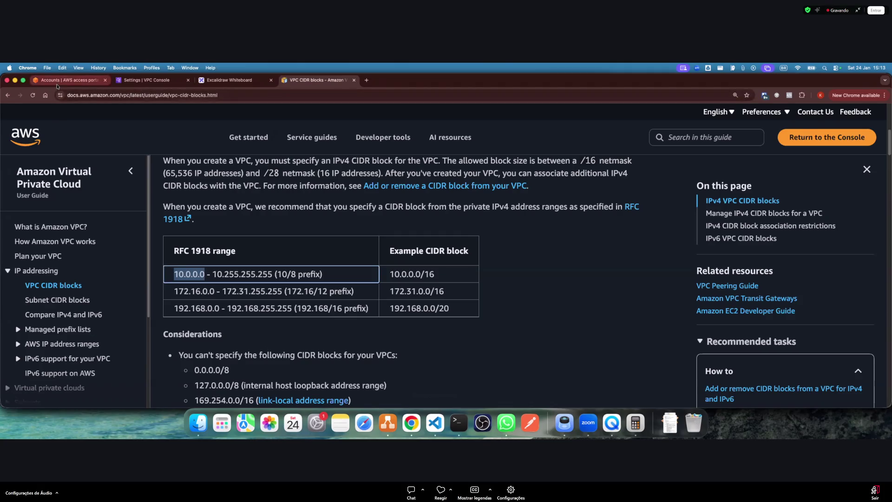
pyautogui.click(144, 80)
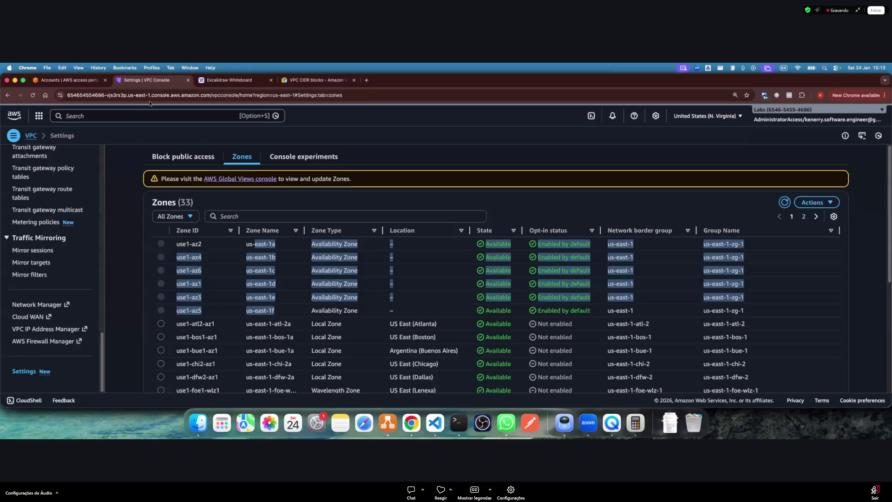
pyautogui.scroll(15, 51, 209)
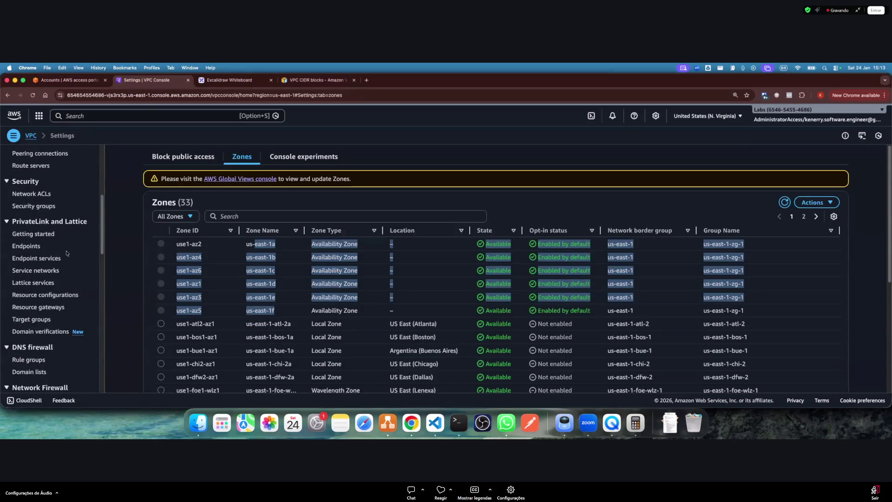
pyautogui.click(27, 222)
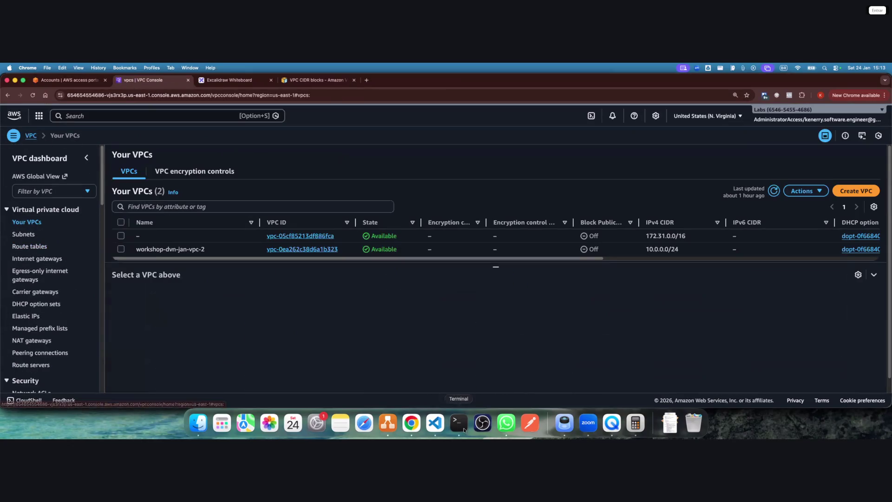
pyautogui.click(459, 421)
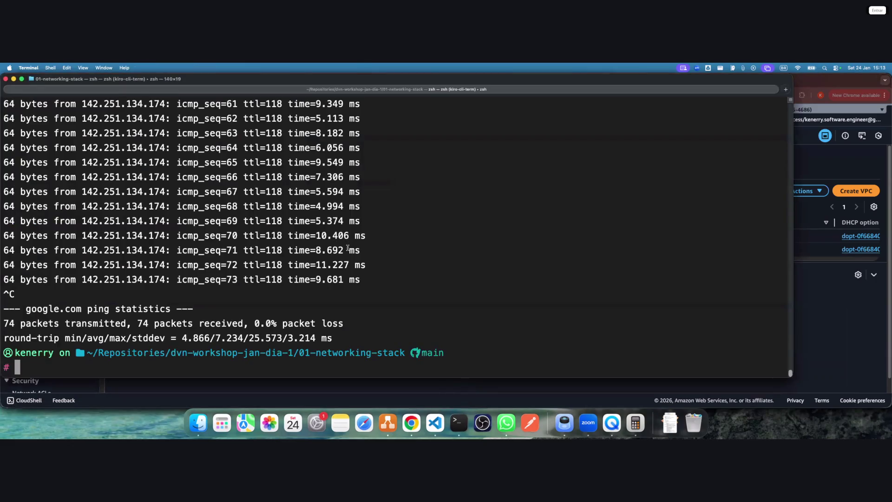
# Recall and run 'terraform destroy -auto-approve', destroying workshop-dvn-jan-vpc-2 (1 destroyed)
pyautogui.hotkey('ctrl', 'r')
pyautogui.write('terraform destro')
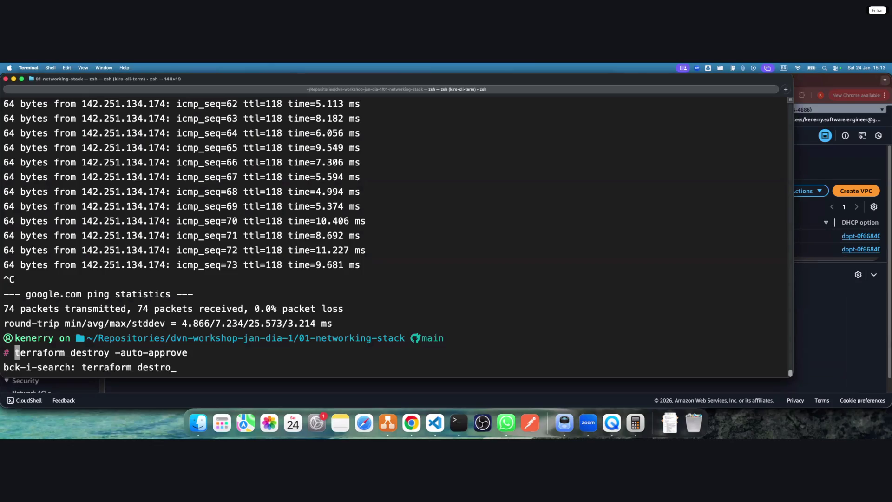
pyautogui.press('Return')
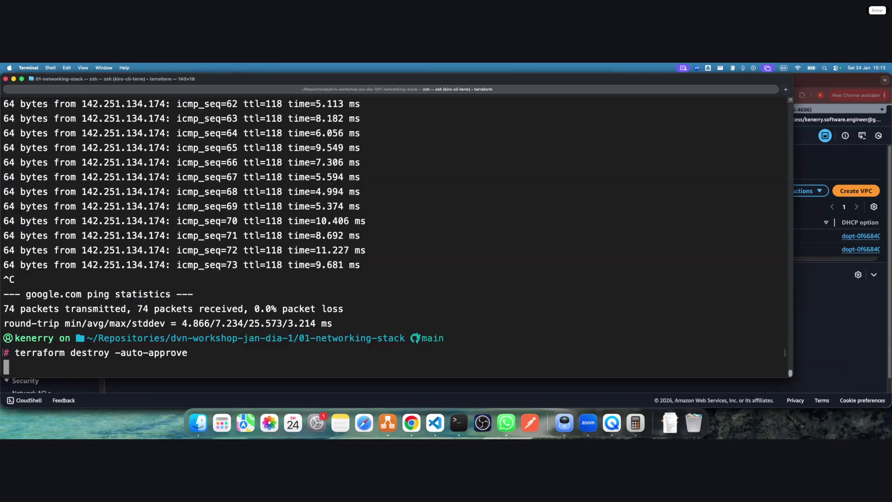
pyautogui.hotkey('ctrl', 'alt', 'Return')
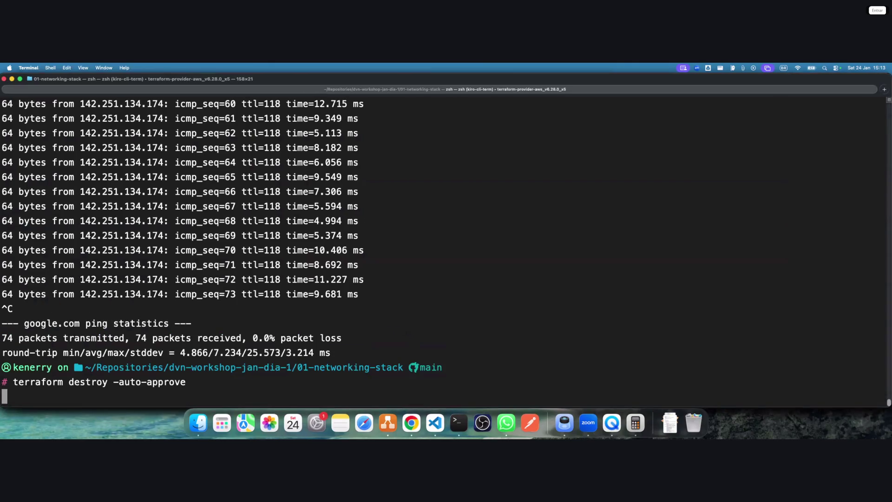
pyautogui.moveTo(193, 45)
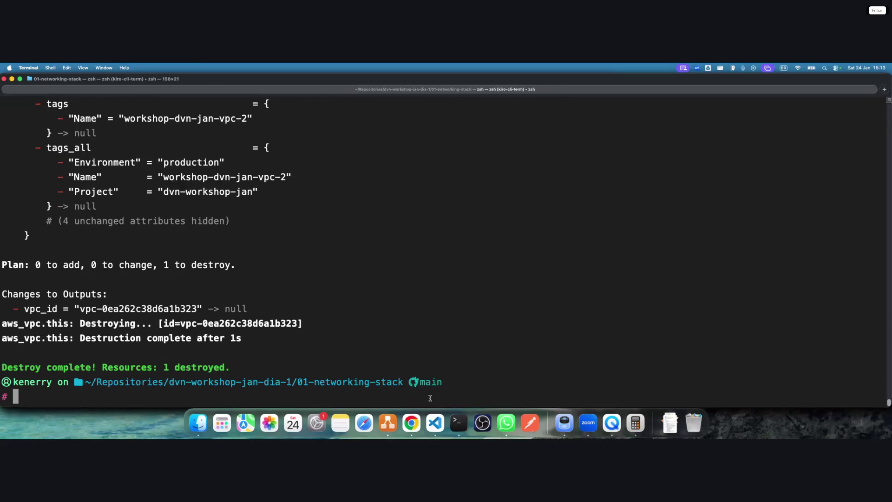
pyautogui.click(387, 423)
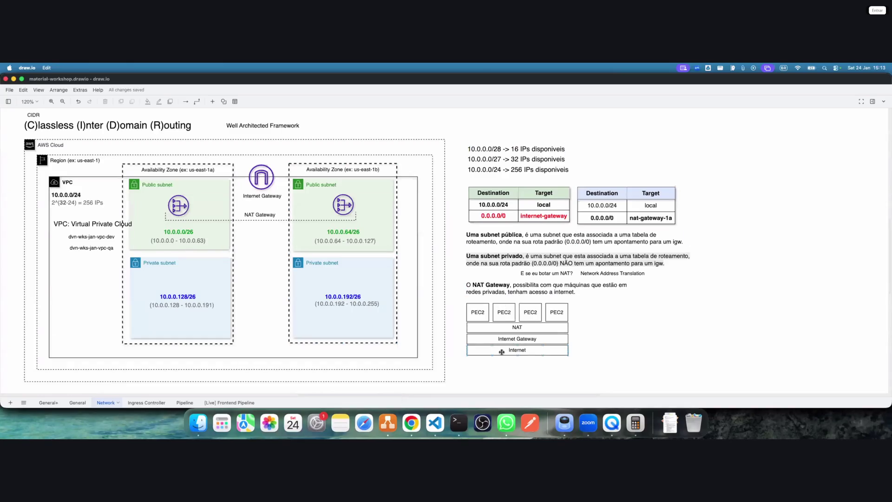
# Refresh Your VPCs to confirm only the default 172.31.0.0/16 VPC remains
pyautogui.click(407, 425)
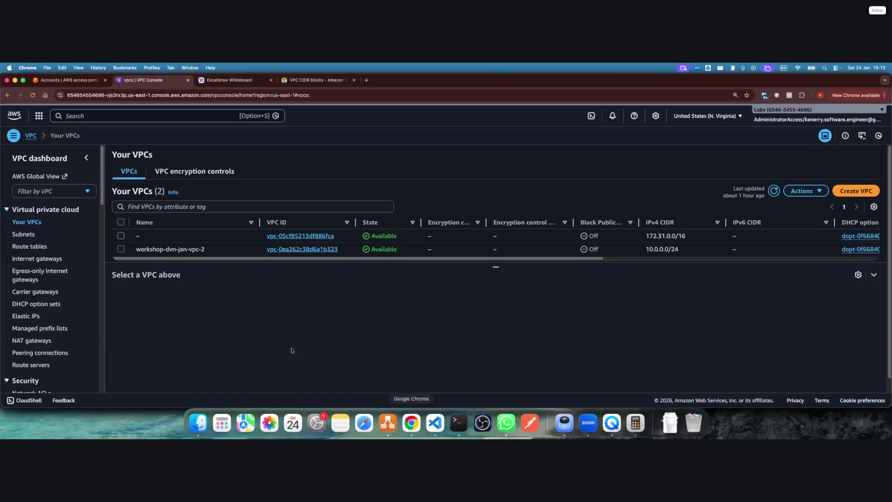
pyautogui.click(774, 190)
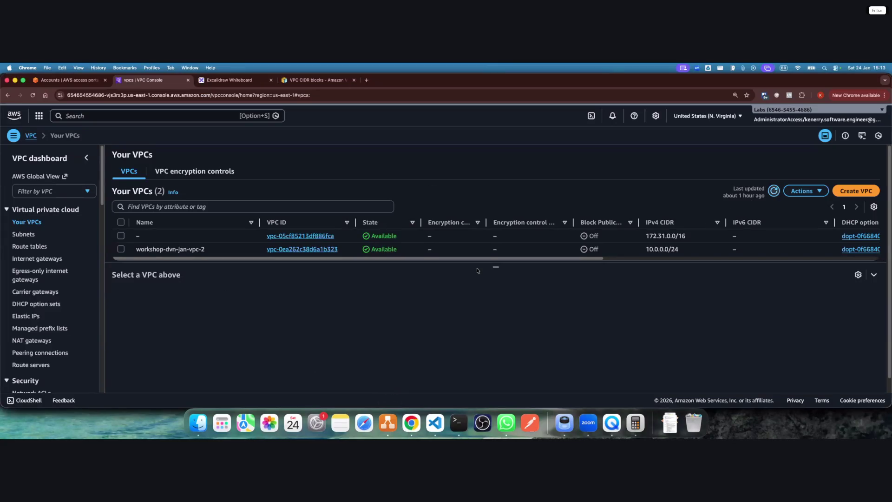
pyautogui.click(85, 158)
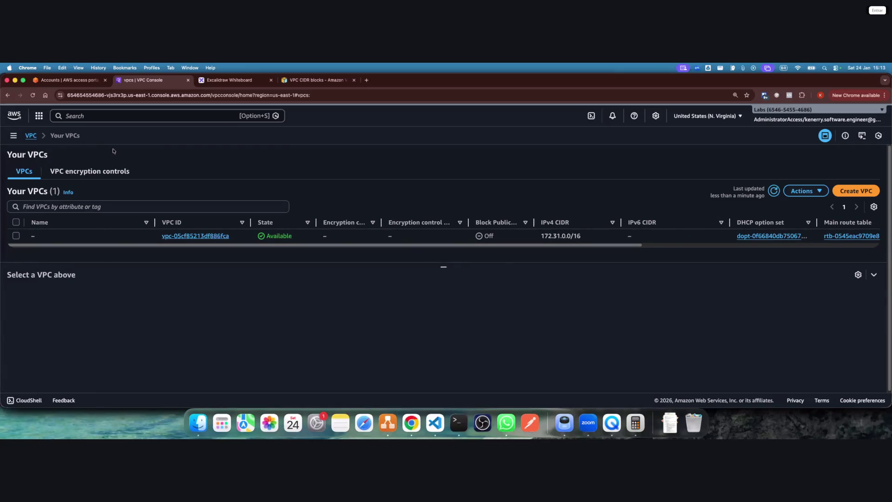
pyautogui.click(226, 82)
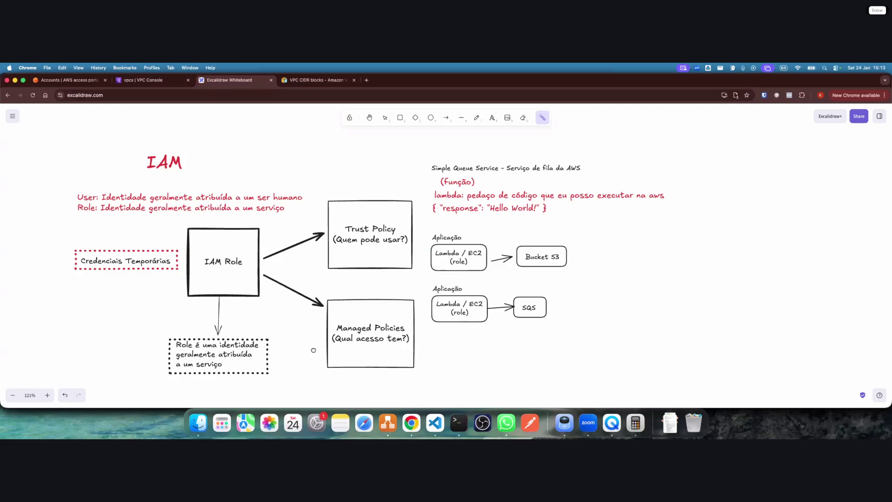
# Move the circle-3 cluster group up and to the right on the whiteboard
pyautogui.scroll(-15, 312, 344)
pyautogui.scroll(-5, 267, 150)
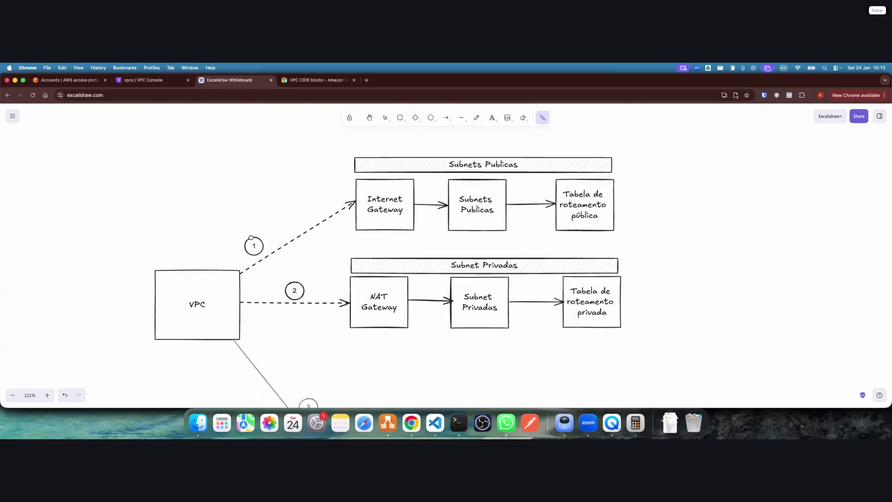
pyautogui.scroll(-5, 329, 370)
pyautogui.moveTo(445, 370); pyautogui.dragTo(422, 352)
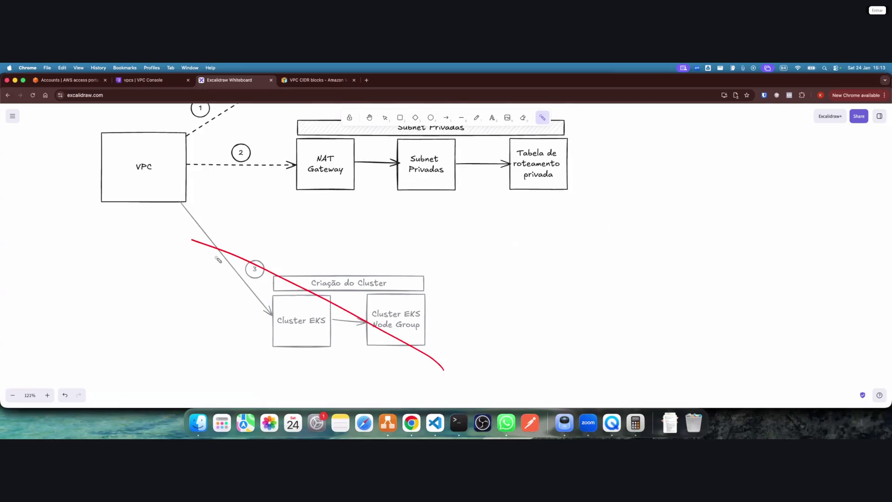
pyautogui.hotkey('ctrl', 'z')
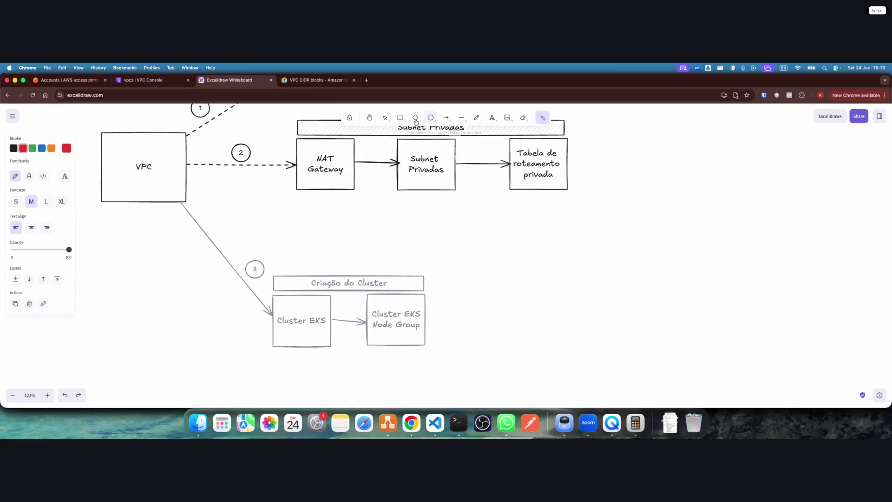
pyautogui.click(385, 119)
pyautogui.moveTo(475, 374); pyautogui.dragTo(187, 223)
pyautogui.moveTo(328, 281); pyautogui.dragTo(372, 243)
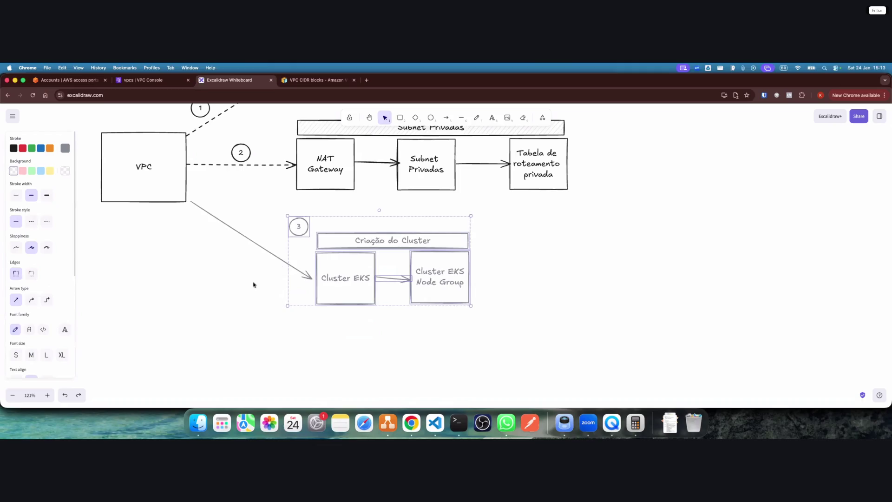
pyautogui.scroll(5, 253, 283)
pyautogui.scroll(-1, 259, 389)
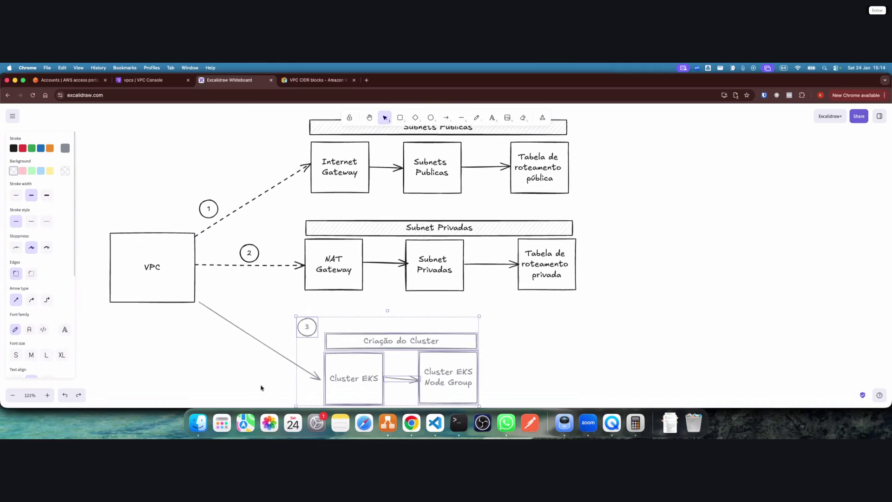
pyautogui.scroll(-3, 258, 366)
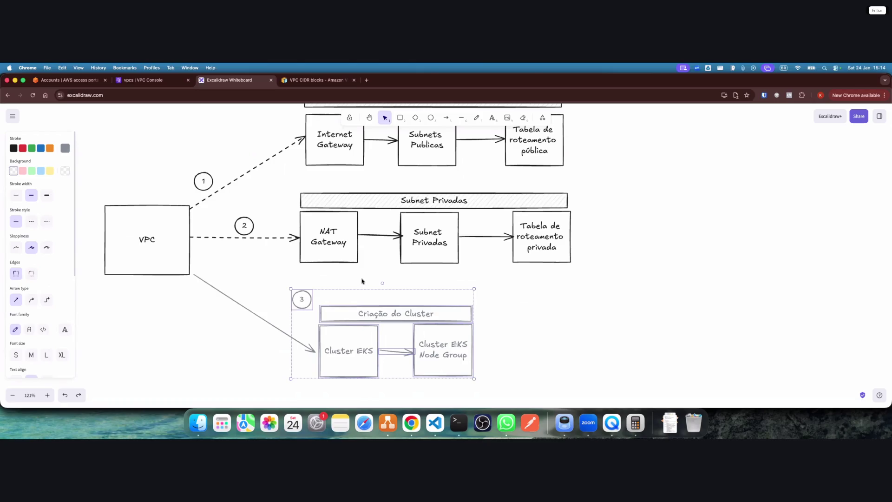
pyautogui.click(493, 380)
# Zoom out to fit the diagram and shift the cluster-creation section right and up
pyautogui.press('super+minus')
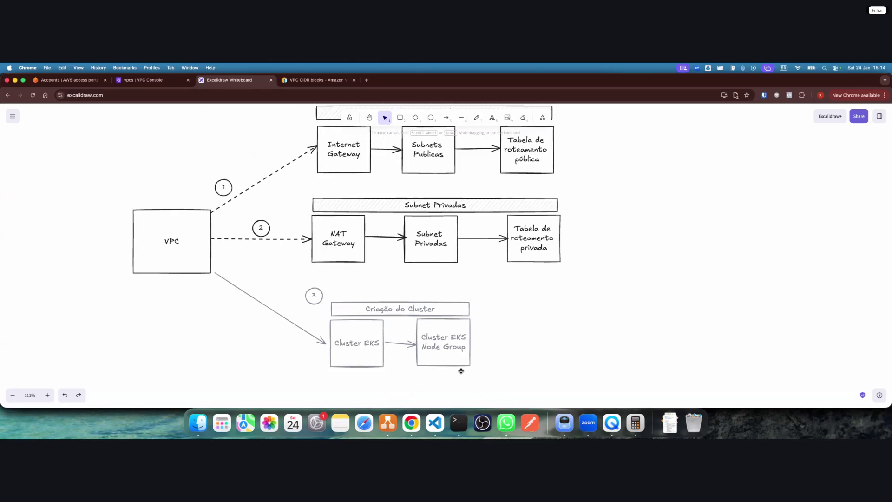
pyautogui.hscroll(-5, 360, 314)
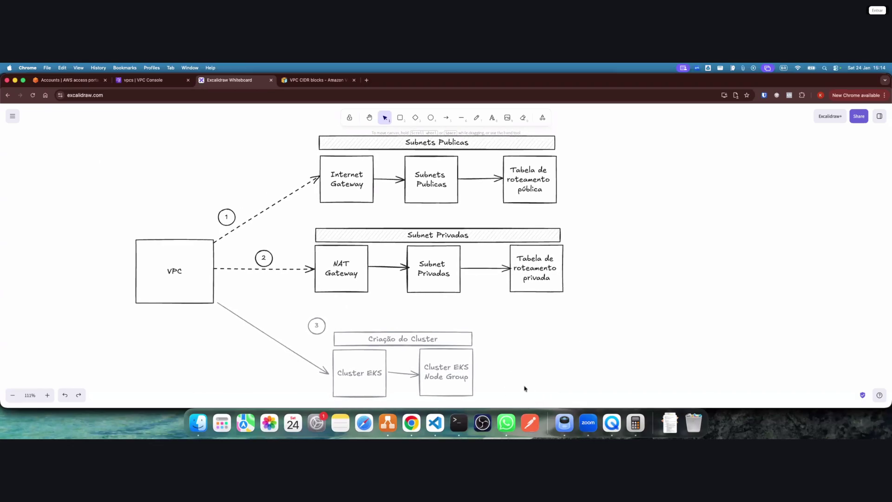
pyautogui.hscroll(7, 509, 358)
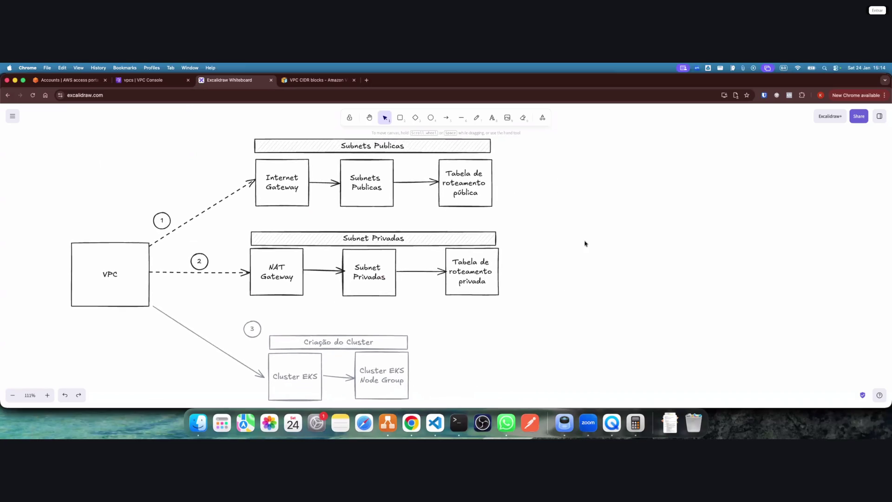
pyautogui.scroll(-2, 487, 325)
pyautogui.moveTo(447, 395)
pyautogui.mouseDown()
pyautogui.moveTo(350, 365)
pyautogui.moveTo(242, 294)
pyautogui.mouseUp()
pyautogui.moveTo(342, 338); pyautogui.dragTo(412, 320)
pyautogui.hscroll(-3, 283, 338)
pyautogui.scroll(2, 283, 339)
pyautogui.click(628, 307)
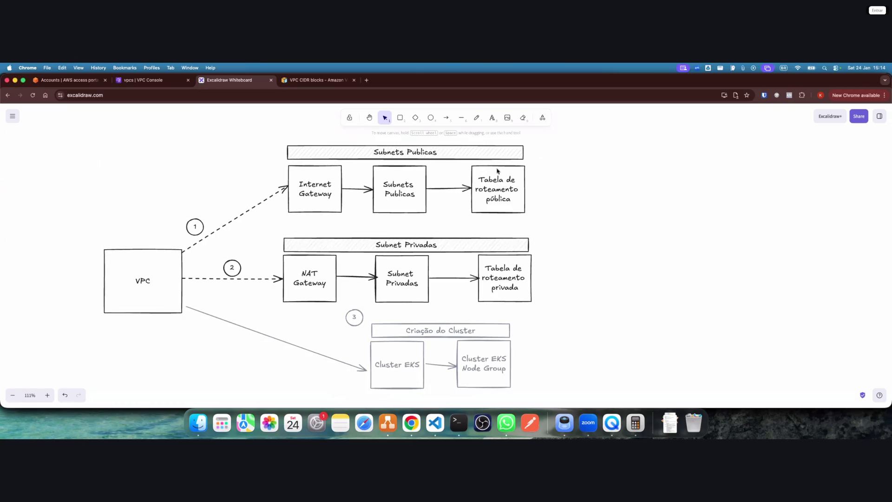
# Draw a yellow circle marker with a black '1' and place it above the VPC box
pyautogui.click(432, 119)
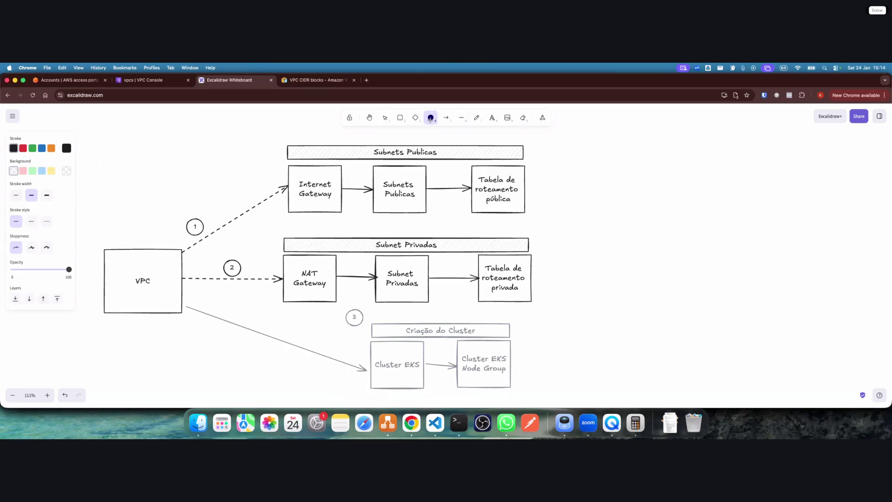
pyautogui.moveTo(139, 208); pyautogui.dragTo(155, 225)
pyautogui.click(23, 172)
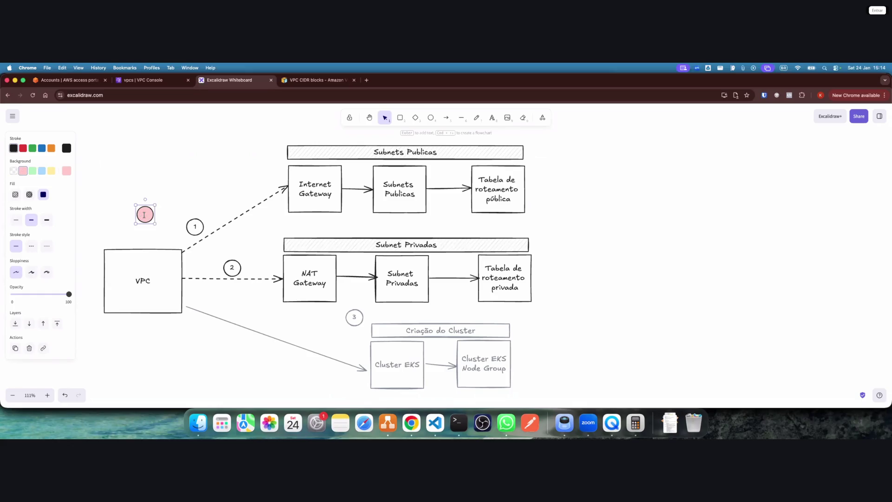
pyautogui.doubleClick(144, 214)
pyautogui.write('1')
pyautogui.click(51, 149)
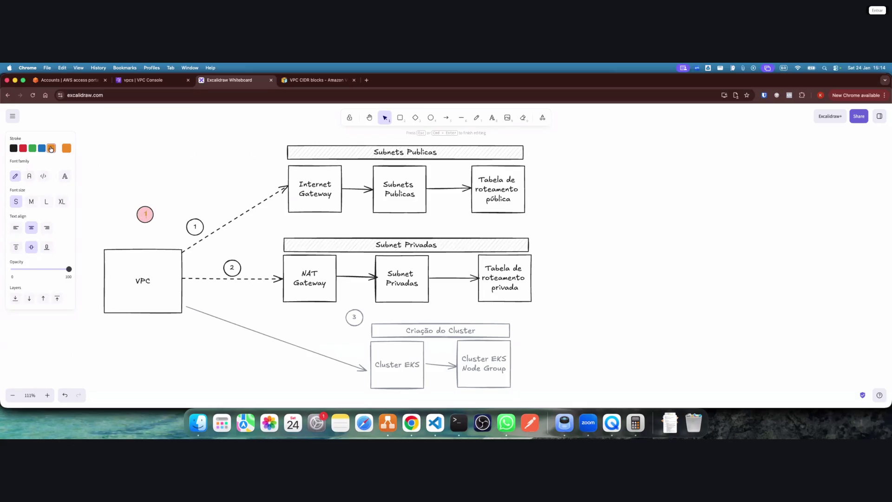
pyautogui.click(13, 148)
pyautogui.click(161, 190)
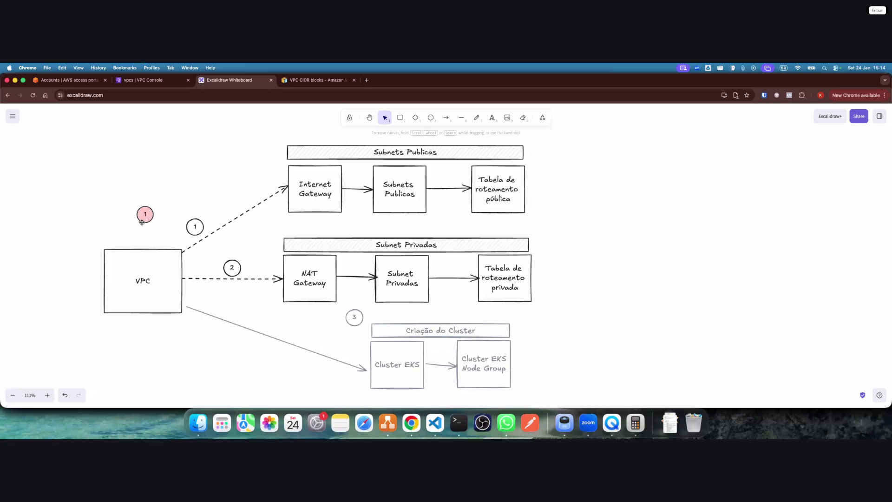
pyautogui.click(142, 221)
pyautogui.click(53, 173)
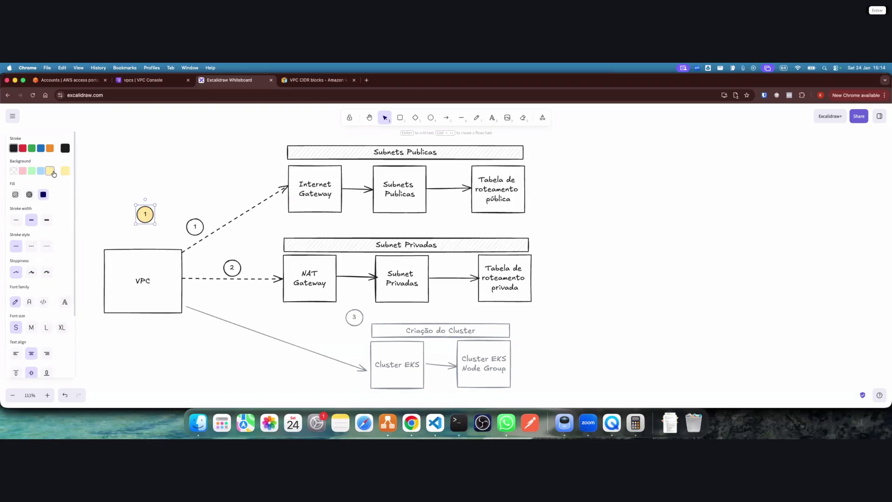
pyautogui.click(160, 208)
pyautogui.moveTo(146, 214)
pyautogui.mouseDown()
pyautogui.moveTo(164, 236)
pyautogui.moveTo(174, 235)
pyautogui.moveTo(279, 180)
pyautogui.moveTo(274, 166)
pyautogui.mouseUp()
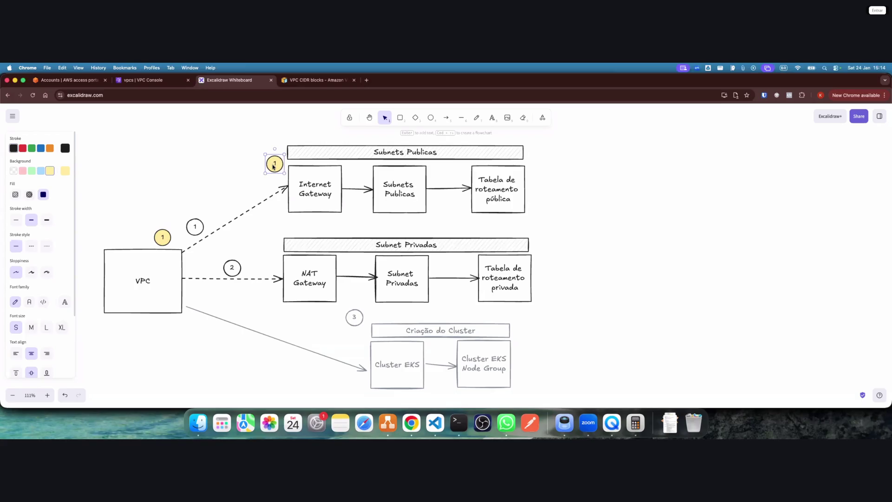
# Add copies numbered 2 by the Internet Gateway and 3 below the gateway-to-subnet arrow
pyautogui.doubleClick(273, 166)
pyautogui.write('2')
pyautogui.press('Escape')
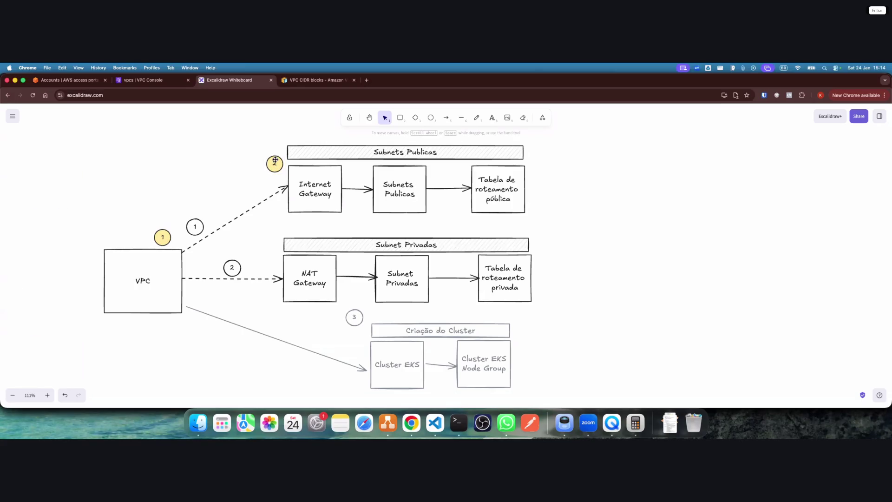
pyautogui.click(274, 160)
pyautogui.moveTo(265, 161)
pyautogui.keyDown('alt'); pyautogui.mouseDown()
pyautogui.moveTo(286, 178)
pyautogui.moveTo(361, 207)
pyautogui.moveTo(351, 204)
pyautogui.mouseUp(); pyautogui.keyUp('alt')
pyautogui.doubleClick(362, 208)
pyautogui.write('3')
pyautogui.click(438, 217)
# Add marker 4 beside the public route table and paste a copy for the private row
pyautogui.click(364, 210)
pyautogui.moveTo(359, 207)
pyautogui.keyDown('alt'); pyautogui.mouseDown()
pyautogui.moveTo(373, 216)
pyautogui.moveTo(458, 199)
pyautogui.moveTo(456, 172)
pyautogui.mouseUp(); pyautogui.keyUp('alt')
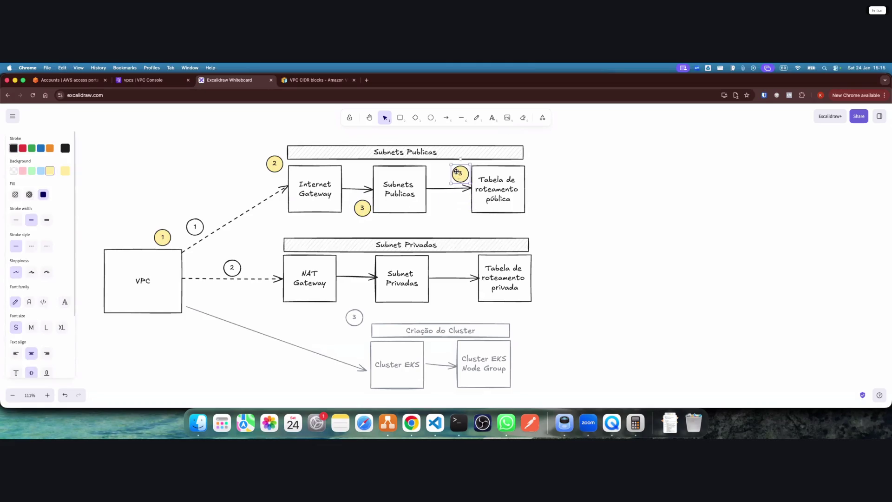
pyautogui.doubleClick(458, 173)
pyautogui.press('BackSpace')
pyautogui.write('4')
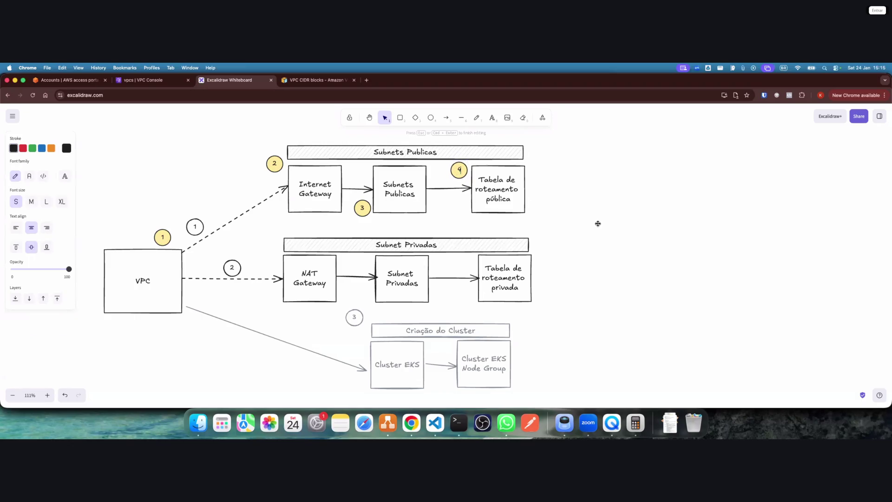
pyautogui.click(598, 224)
pyautogui.click(165, 237)
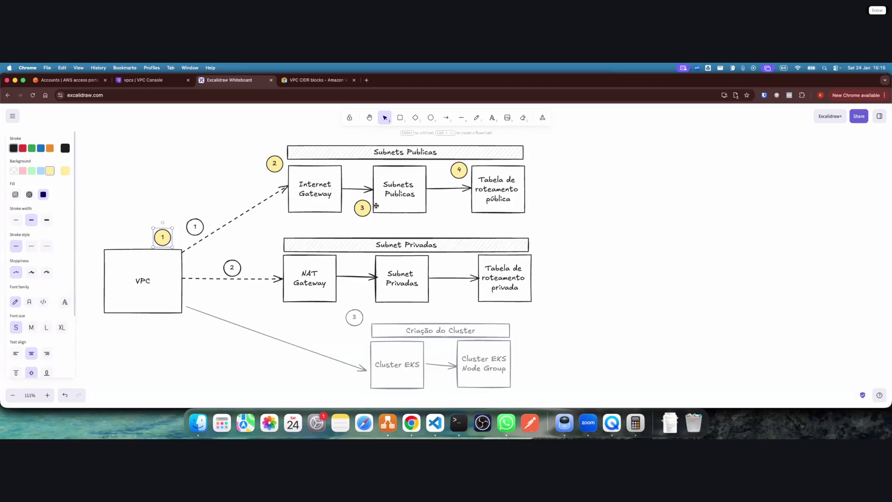
pyautogui.click(458, 169)
pyautogui.press('super+c')
pyautogui.press('super+v')
# Place yellow markers 5, 6 and 7 beside NAT Gateway, Subnet Privadas and the private route table
pyautogui.moveTo(488, 192); pyautogui.dragTo(272, 299)
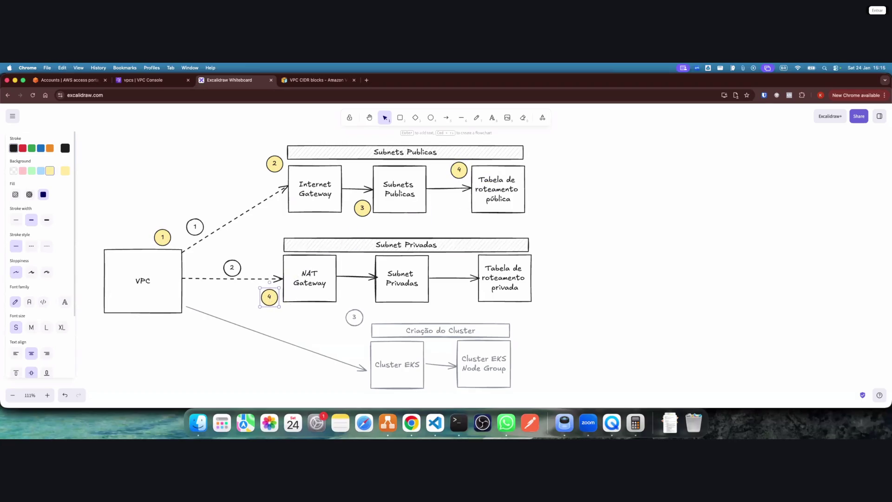
pyautogui.moveTo(271, 300); pyautogui.dragTo(360, 296)
pyautogui.doubleClick(360, 296)
pyautogui.write('6')
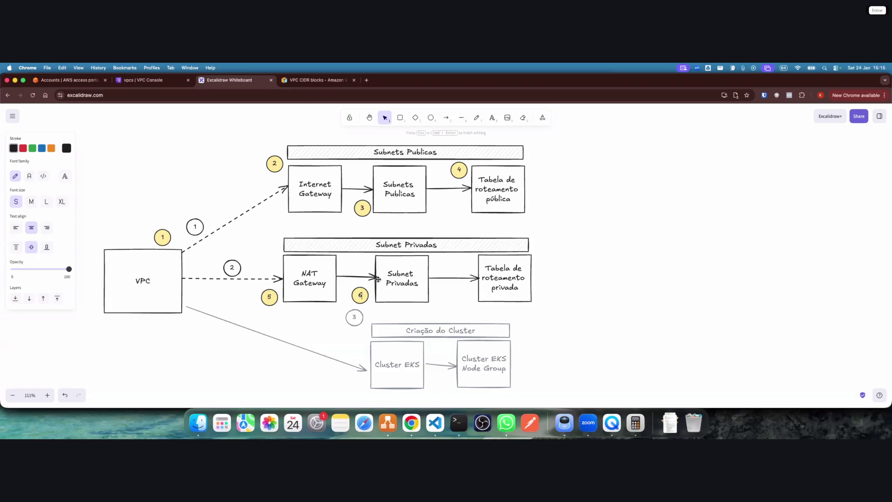
pyautogui.click(351, 288)
pyautogui.moveTo(360, 295); pyautogui.dragTo(363, 264)
pyautogui.press('super+v')
pyautogui.moveTo(427, 285); pyautogui.dragTo(464, 293)
pyautogui.doubleClick(466, 296)
pyautogui.write('7')
pyautogui.click(581, 291)
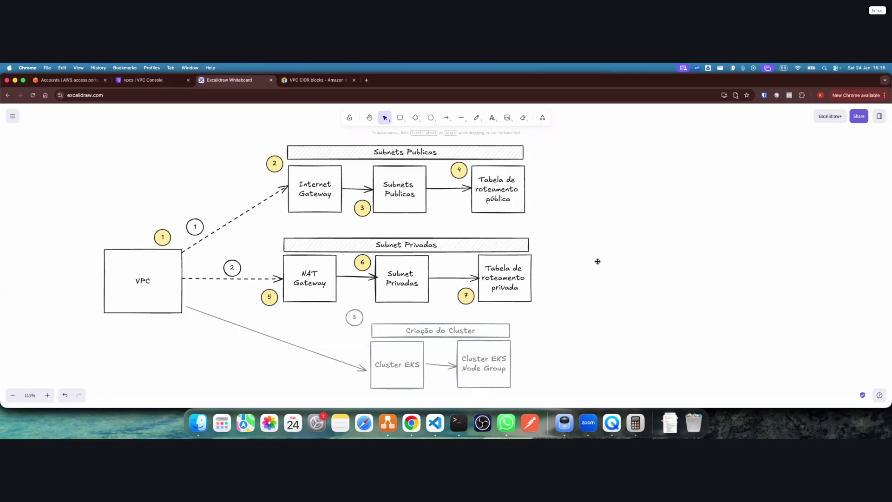
pyautogui.hscroll(2, 587, 261)
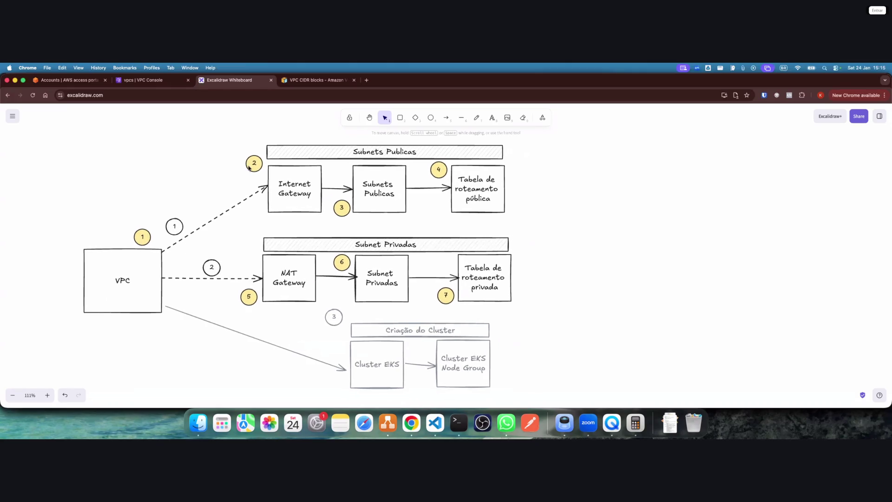
pyautogui.moveTo(106, 219)
pyautogui.mouseDown()
pyautogui.moveTo(164, 253)
pyautogui.moveTo(152, 246)
pyautogui.mouseUp()
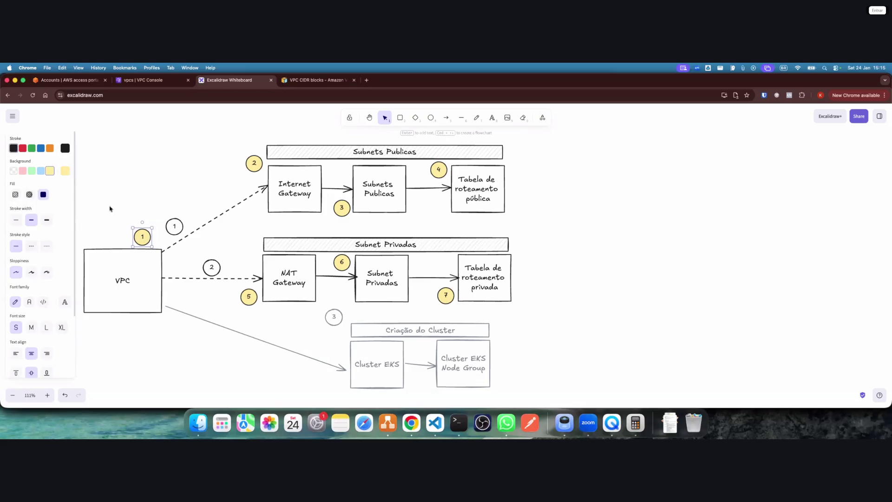
pyautogui.click(161, 81)
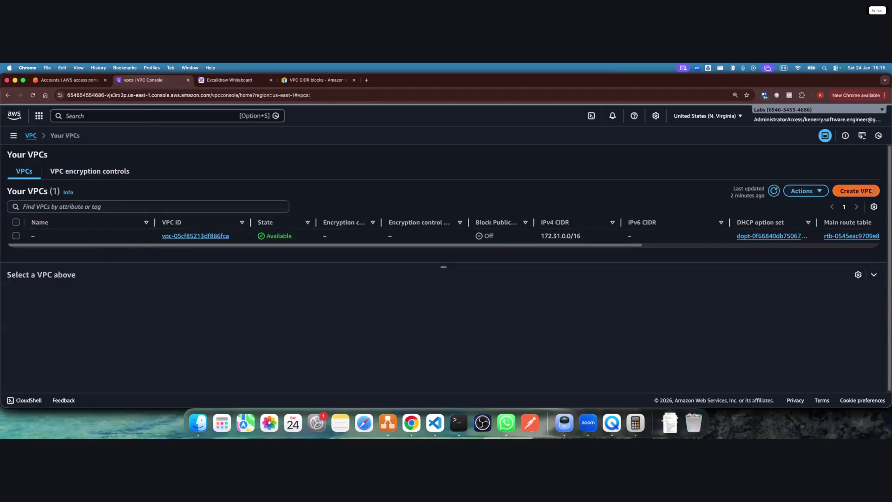
# Start Create VPC at 125% page zoom and choose 'VPC only' after previewing 'VPC and more'
pyautogui.click(856, 191)
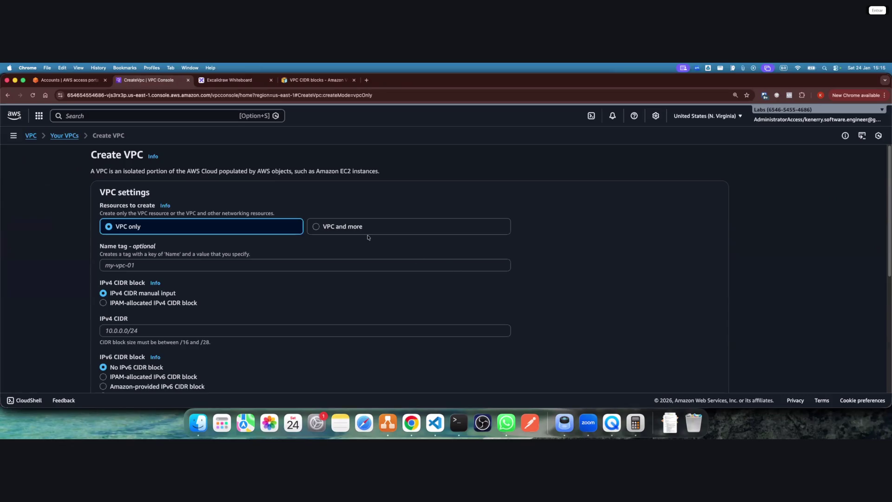
pyautogui.press('super+equal')
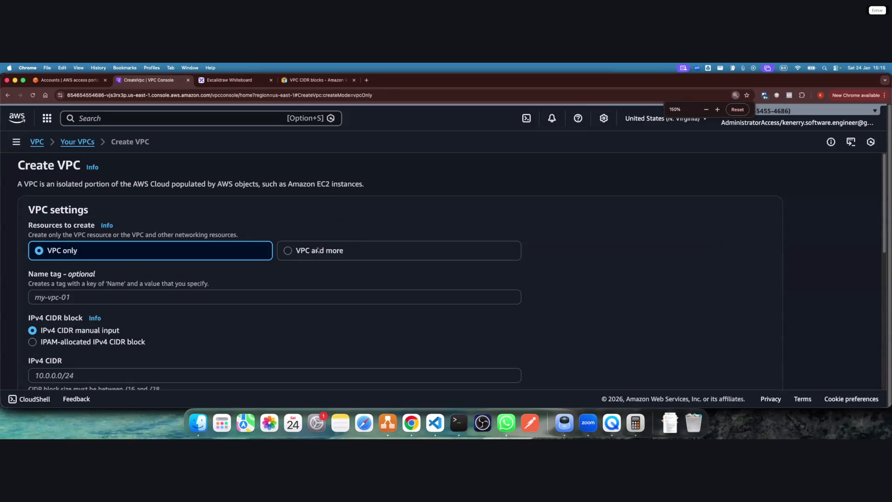
pyautogui.scroll(-2, 320, 258)
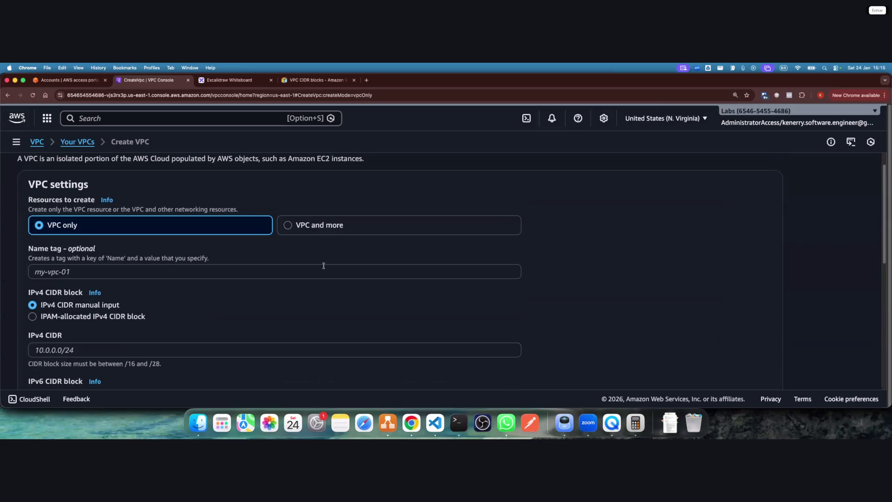
pyautogui.press('super+minus')
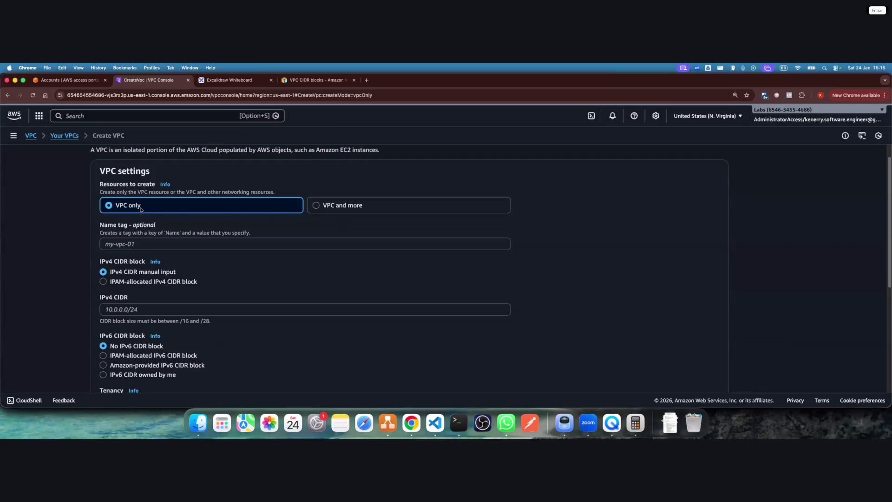
pyautogui.click(328, 212)
pyautogui.click(146, 214)
pyautogui.click(372, 209)
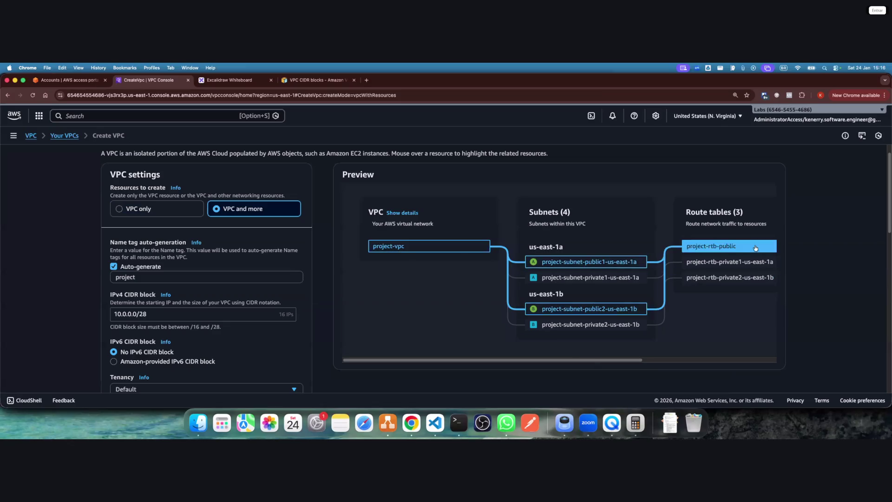
pyautogui.moveTo(633, 364)
pyautogui.mouseDown()
pyautogui.moveTo(822, 361)
pyautogui.moveTo(515, 367)
pyautogui.mouseUp()
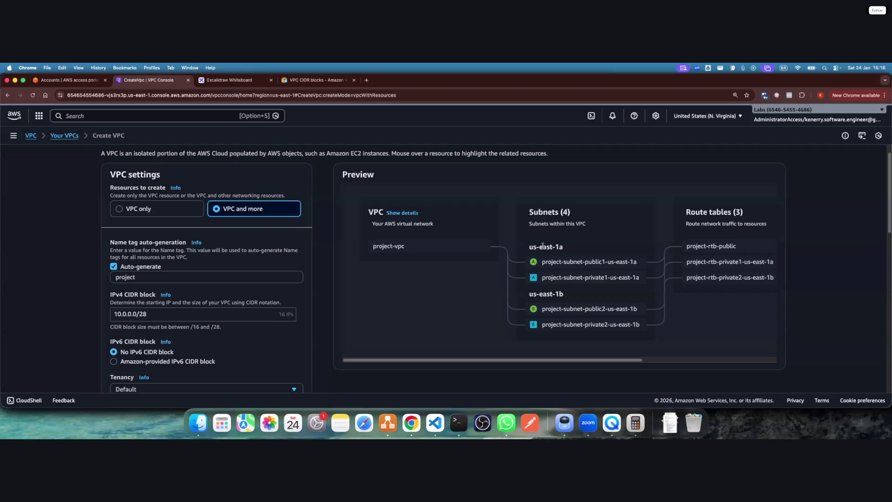
pyautogui.click(157, 208)
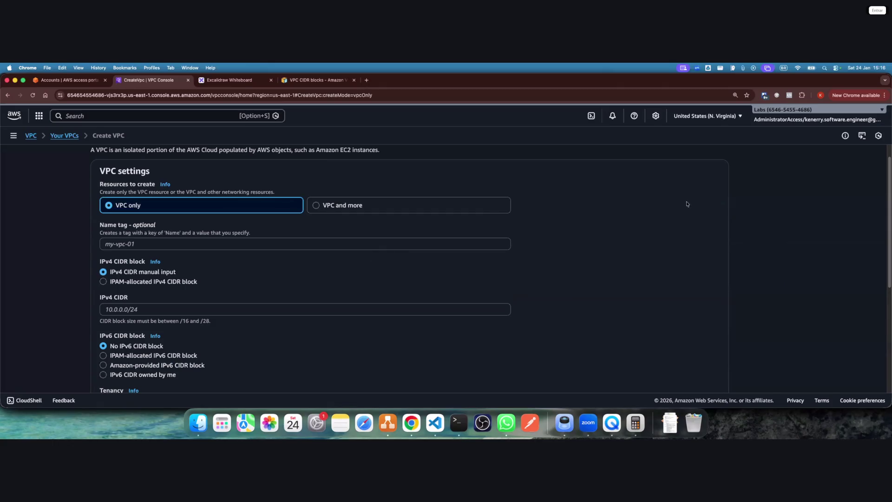
# Enter the VPC name tag dvn-wks-jan-vpc-manual and copy it
pyautogui.click(168, 246)
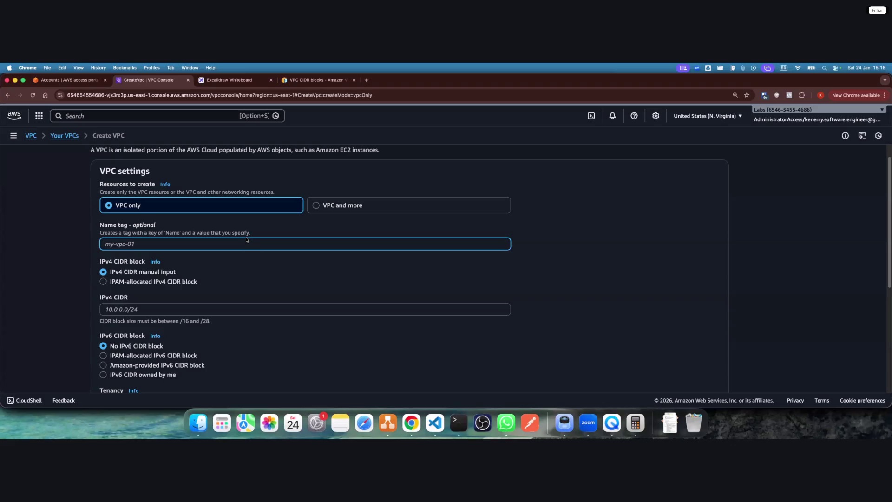
pyautogui.write('dvn')
pyautogui.write('shop')
pyautogui.write('jan-vpc-')
pyautogui.write('manual')
pyautogui.press('super+a')
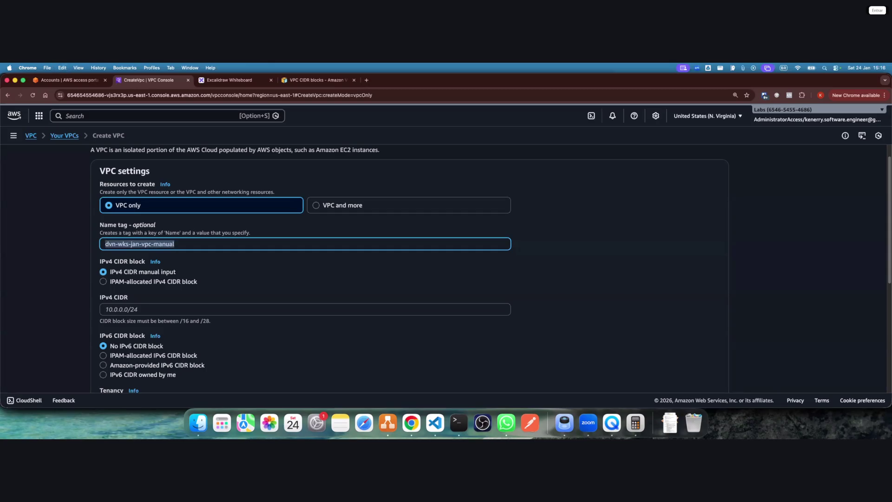
pyautogui.press('super+c')
# Set the IPv4 CIDR to 10.0.0.0/24 from the diagram and create the VPC
pyautogui.click(195, 306)
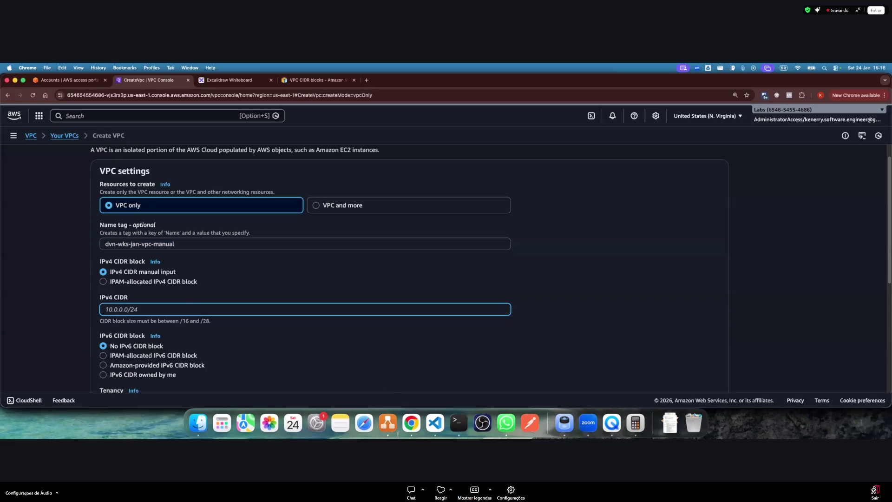
pyautogui.click(387, 423)
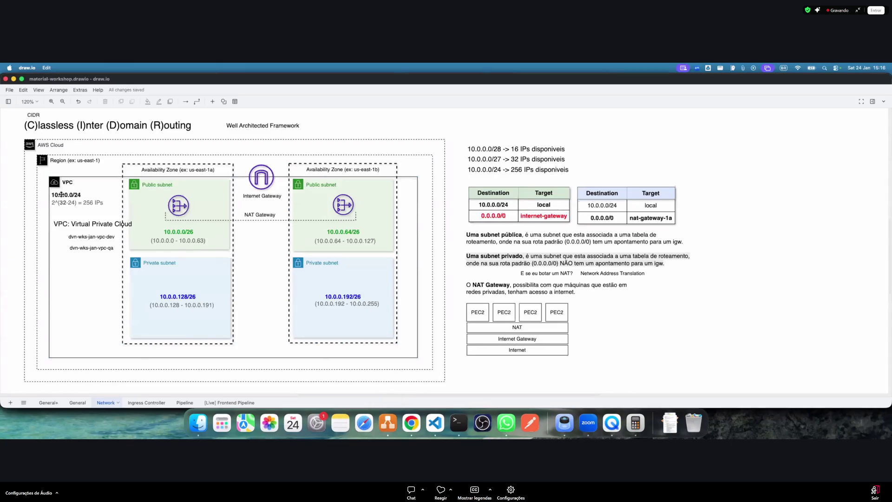
pyautogui.click(74, 194)
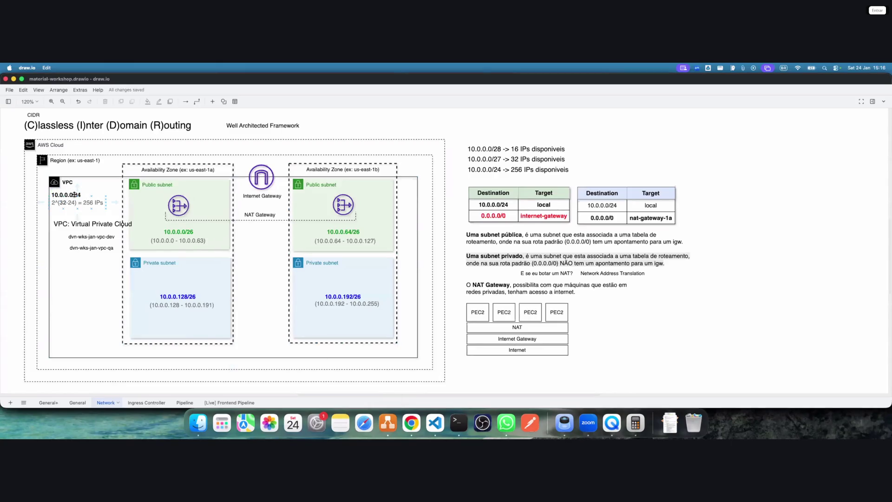
pyautogui.press('super+Tab')
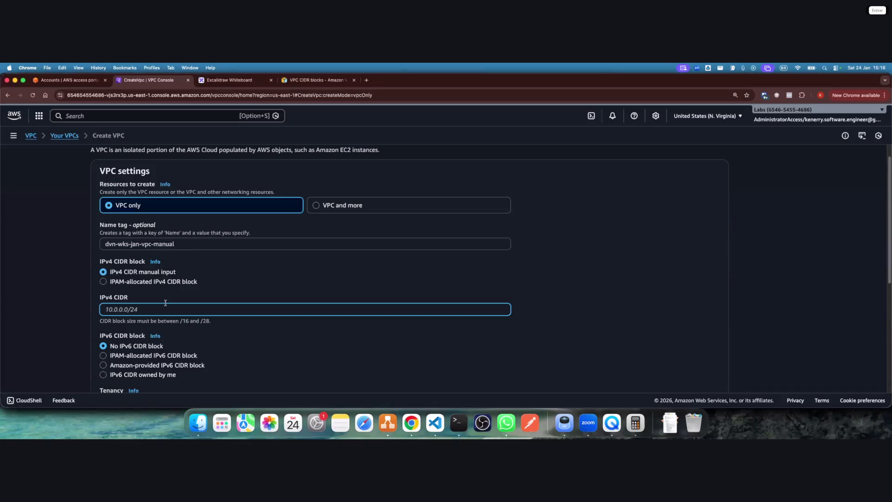
pyautogui.write('10.0.0.0/24')
pyautogui.tripleClick(189, 243)
pyautogui.scroll(-5, 202, 283)
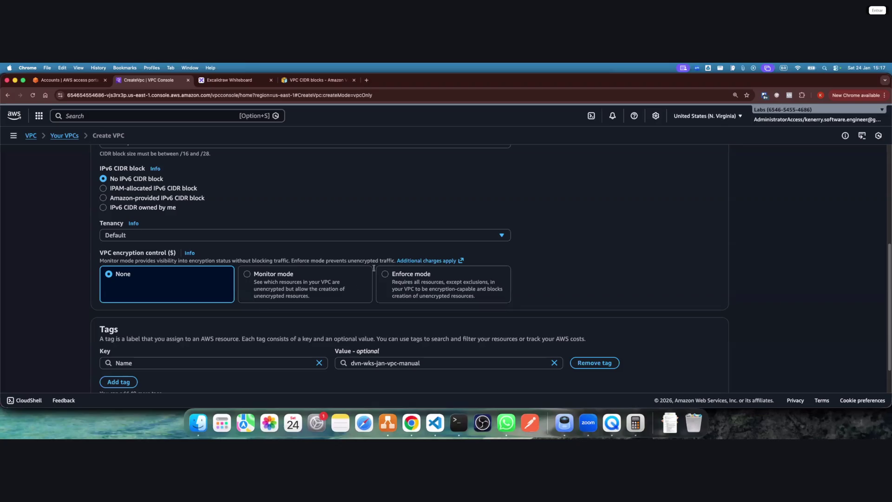
pyautogui.scroll(-1, 305, 304)
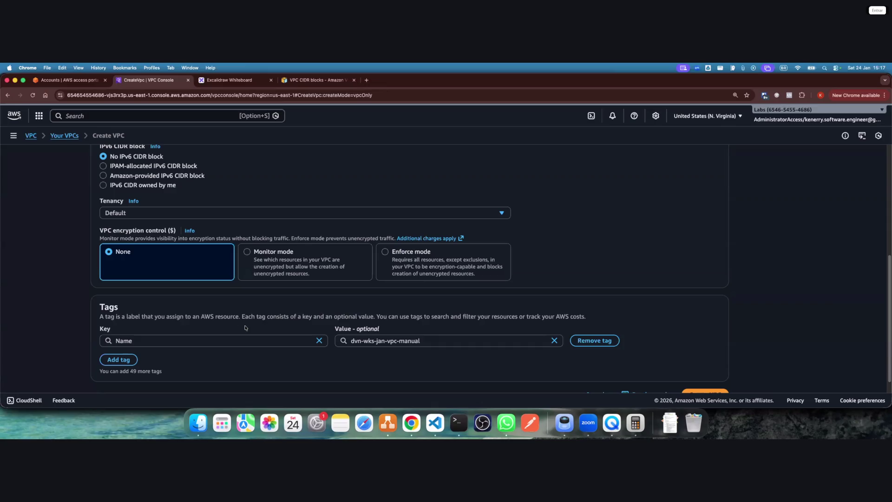
pyautogui.scroll(-1, 671, 367)
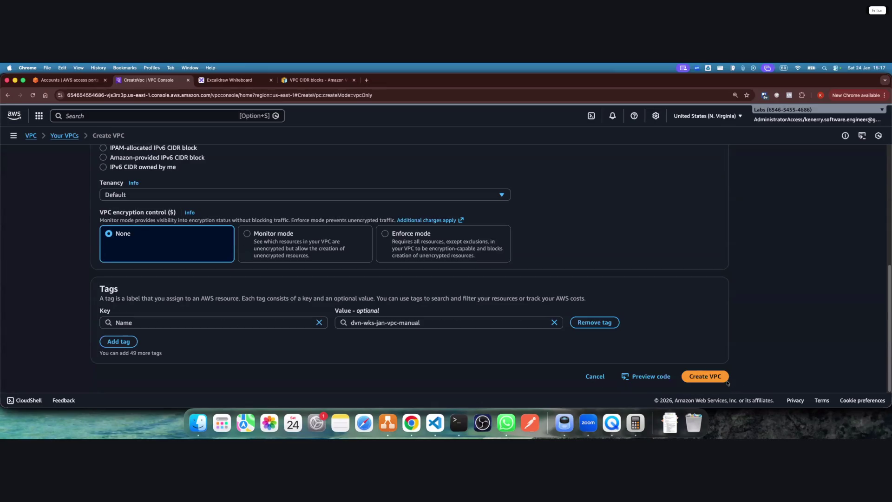
pyautogui.click(704, 376)
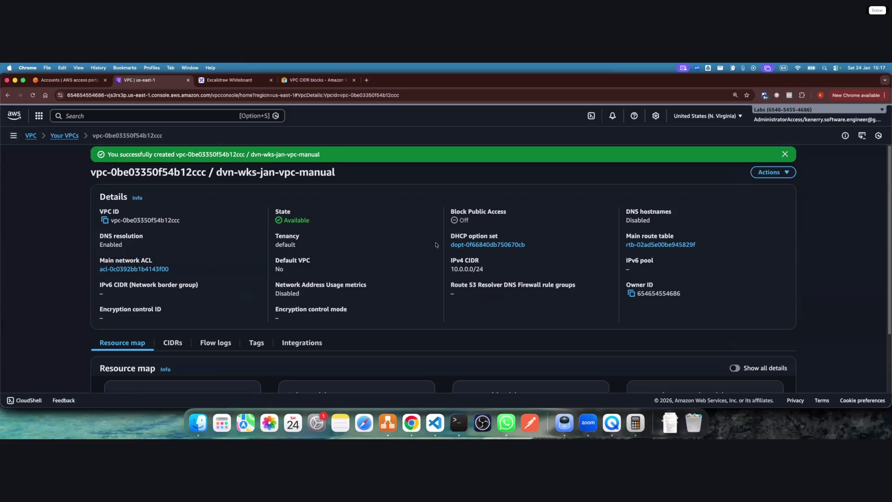
# Check Your VPCs lists dvn-wks-jan-vpc-manual at 10.0.0.0/24 beside the default VPC
pyautogui.press('super+Tab')
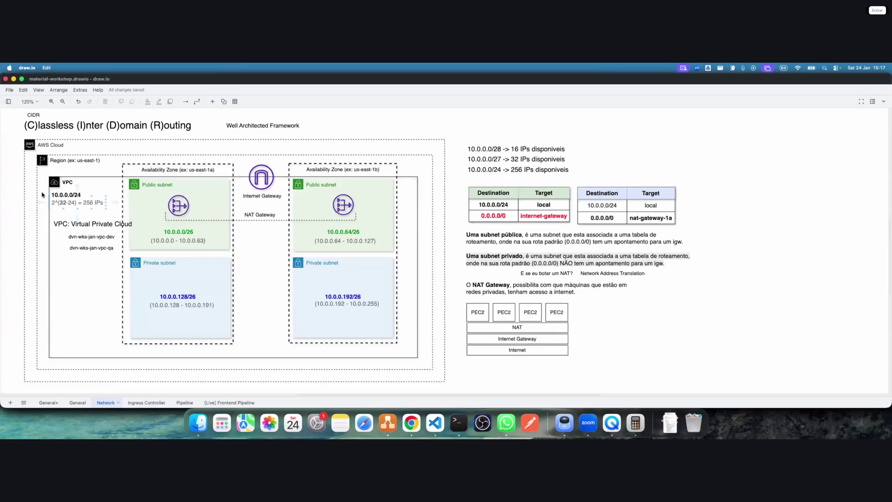
pyautogui.press('super+Tab')
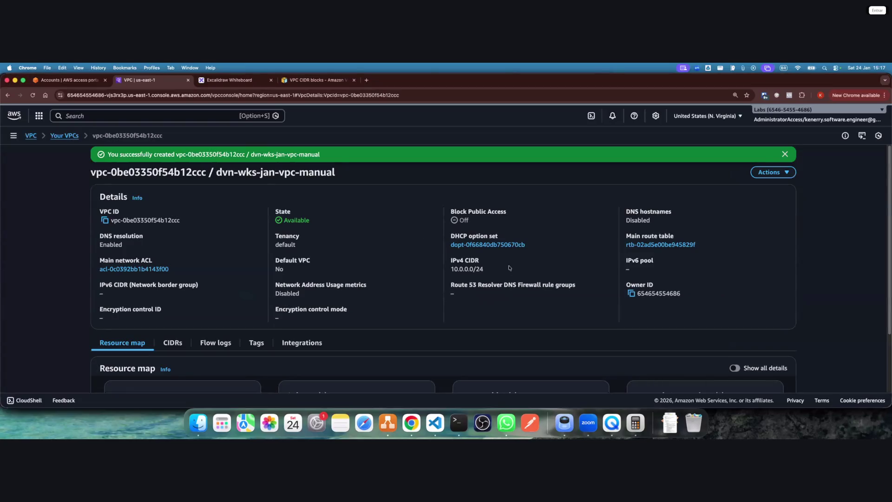
pyautogui.click(58, 136)
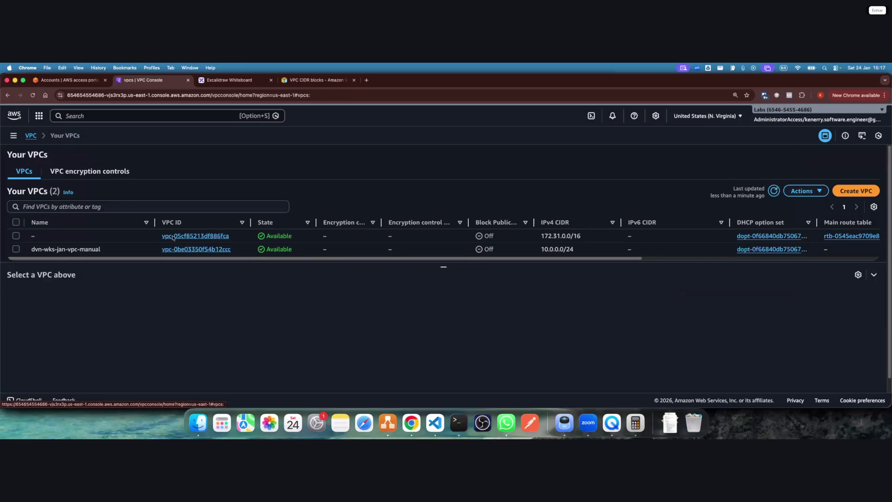
pyautogui.click(852, 195)
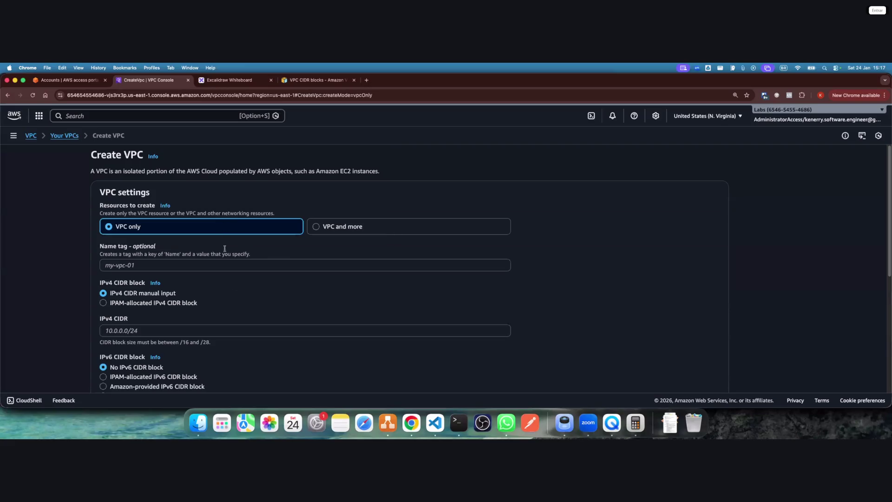
pyautogui.scroll(-1, 226, 332)
pyautogui.scroll(-1, 222, 325)
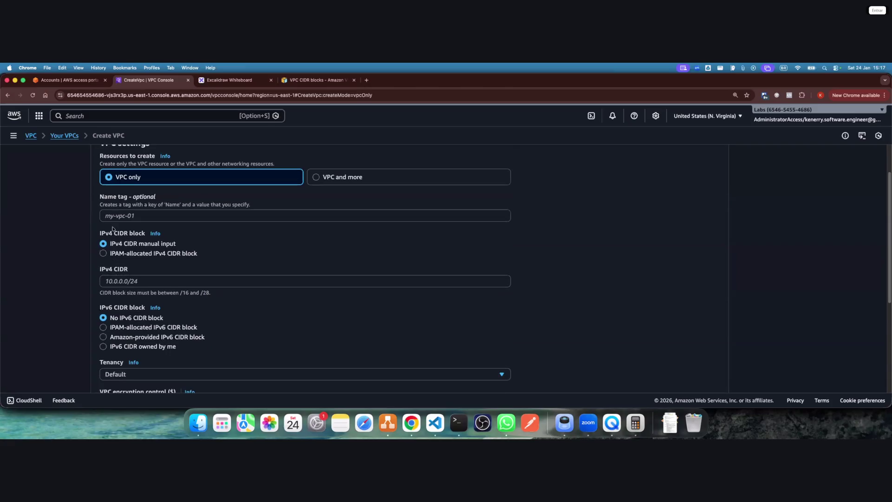
pyautogui.scroll(3, 220, 311)
pyautogui.click(68, 141)
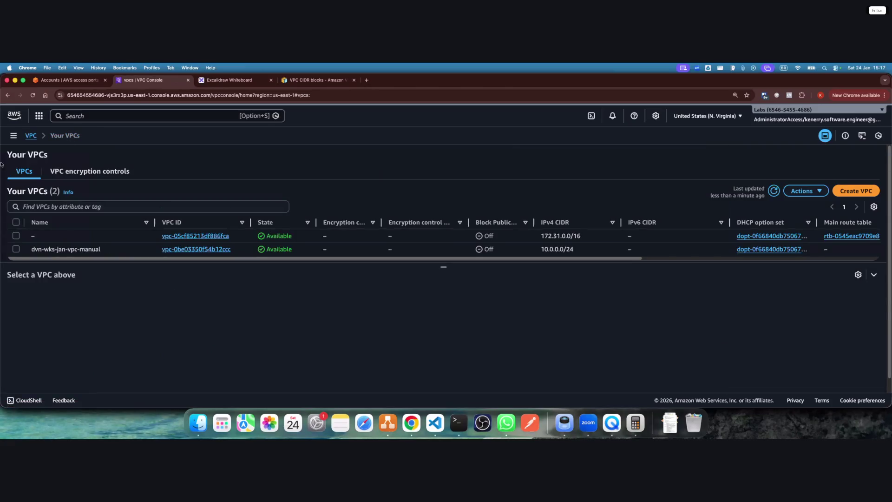
pyautogui.click(228, 80)
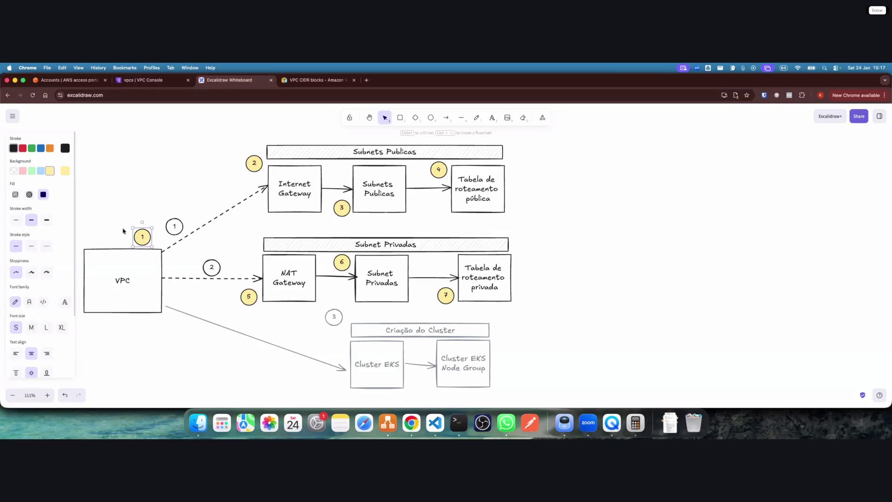
# Turn the numbered circle 1 beside the VPC box green, then deselect it
pyautogui.click(32, 170)
pyautogui.click(188, 191)
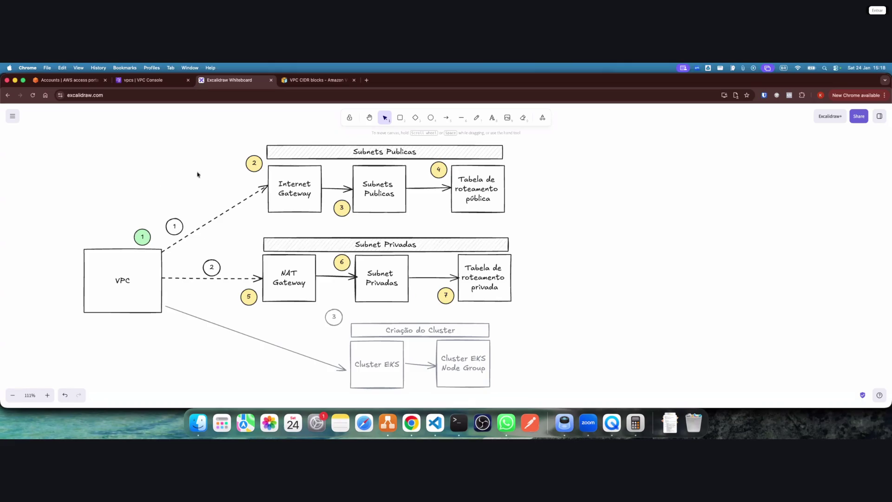
pyautogui.moveTo(256, 179)
pyautogui.mouseDown()
pyautogui.moveTo(218, 154)
pyautogui.moveTo(321, 219)
pyautogui.mouseUp()
# Create an internet gateway named dvn-wks-jan-vpc-manual-igw
pyautogui.click(172, 82)
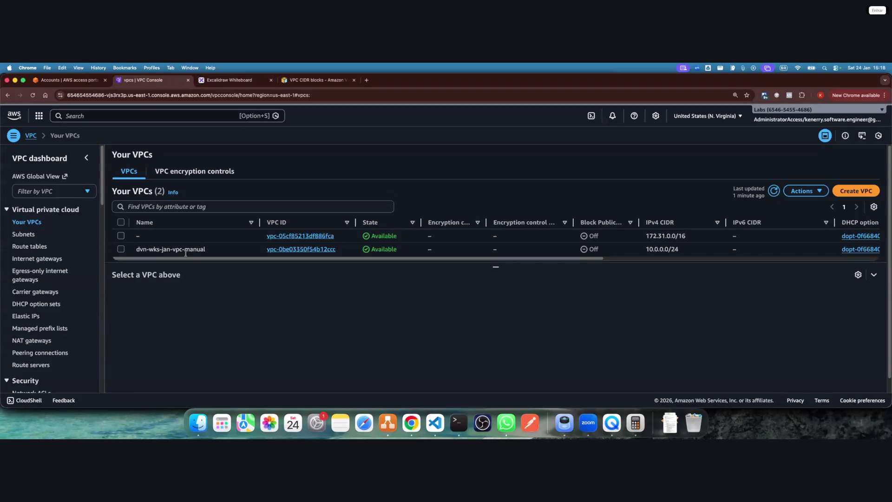
pyautogui.scroll(-1, 49, 318)
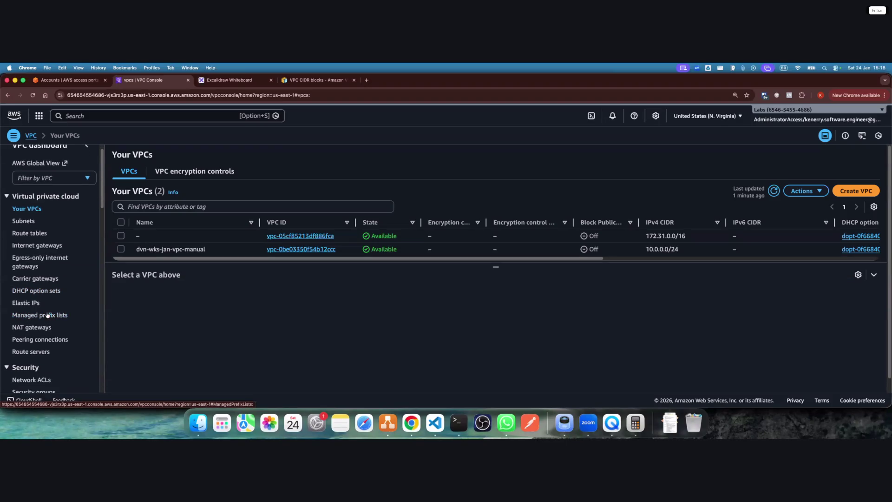
pyautogui.click(33, 247)
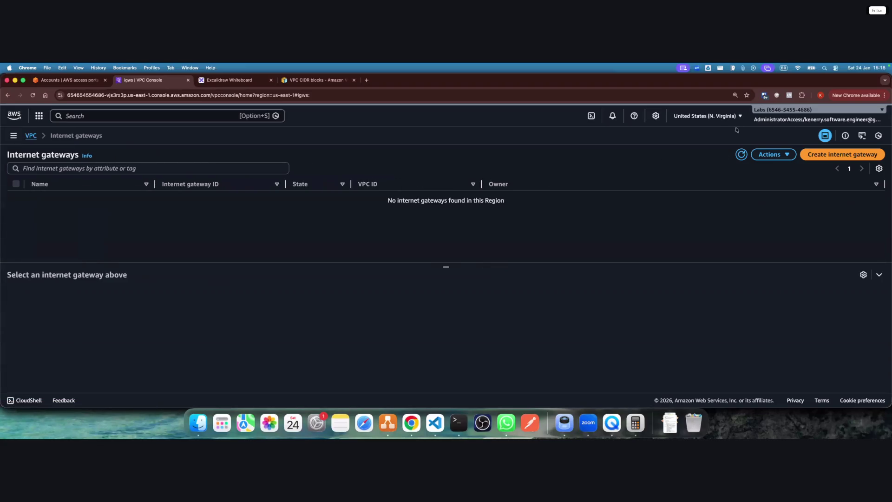
pyautogui.click(836, 155)
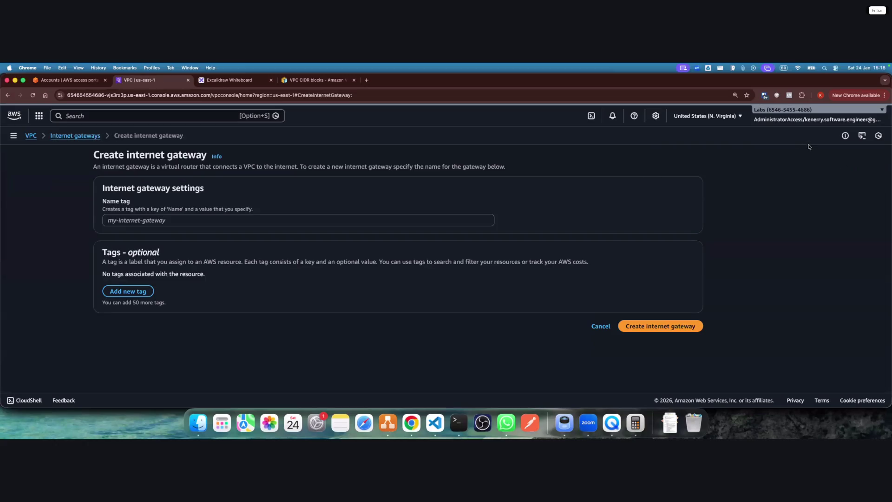
pyautogui.click(213, 220)
pyautogui.write('dvn-wks-jan-vpc-manual-')
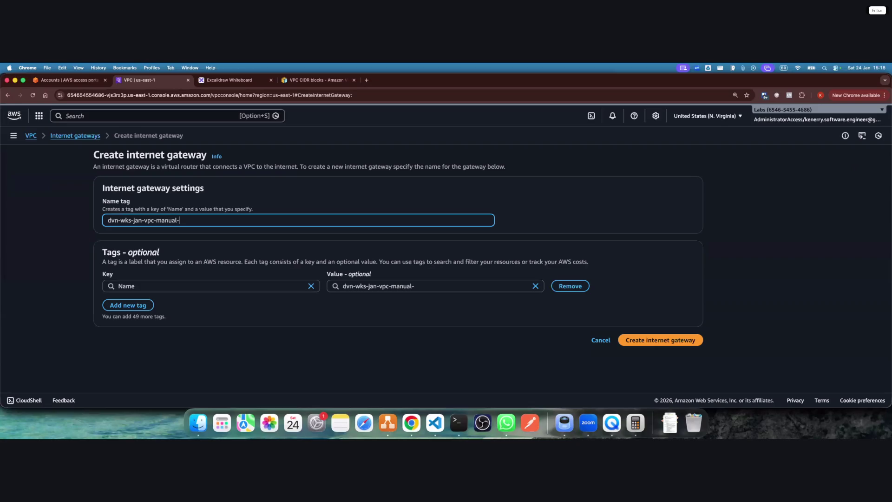
pyautogui.write('igw')
pyautogui.press('super+a')
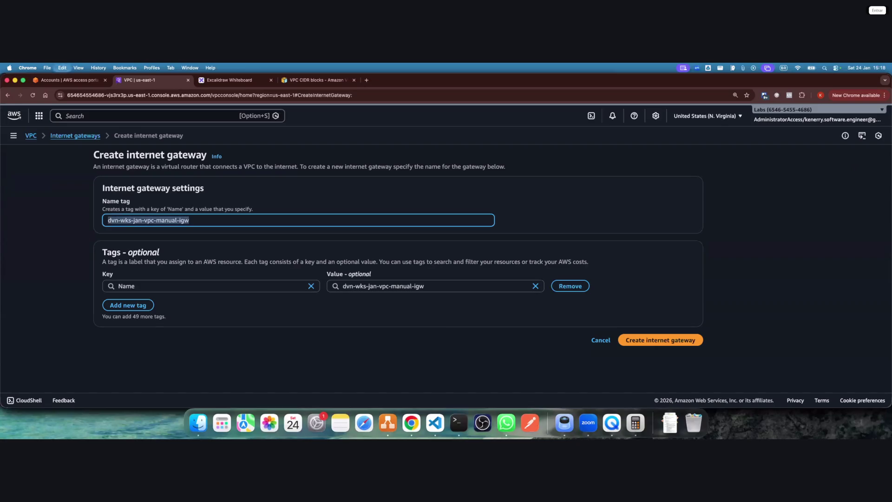
pyautogui.click(656, 340)
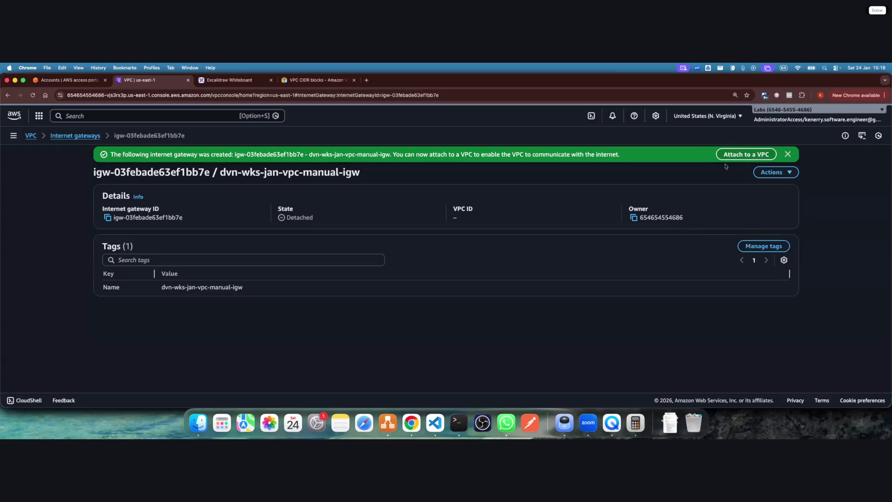
# Attach the internet gateway to the dvn-wks-jan-vpc-manual VPC (vpc-0be03350f54b12ccc)
pyautogui.click(744, 156)
pyautogui.click(281, 236)
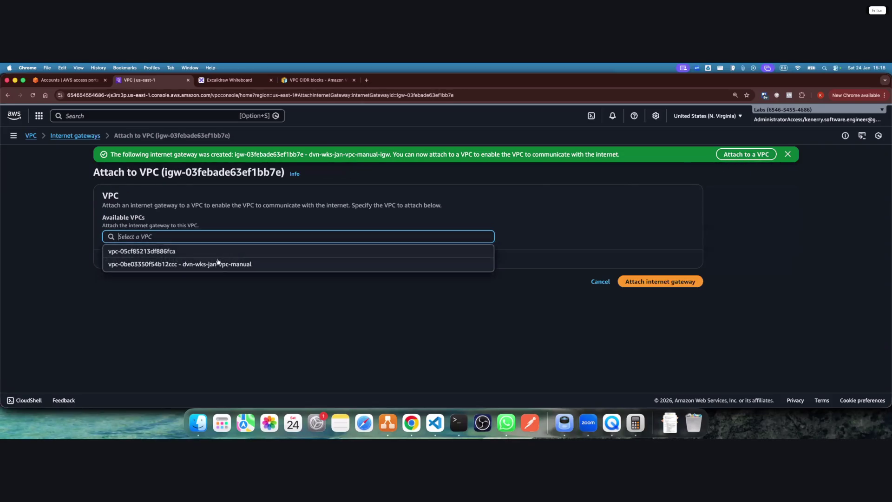
pyautogui.click(275, 261)
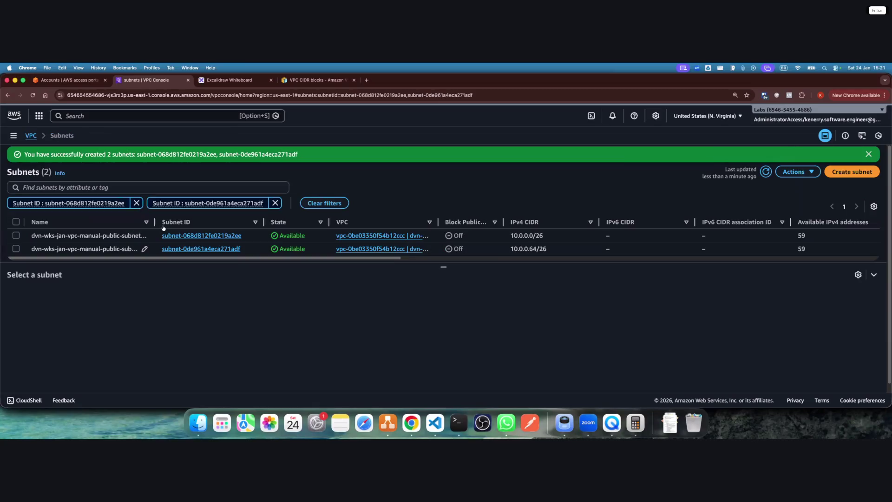
# Check the two public subnets' details to confirm they are in us-east-1b and us-east-1a
pyautogui.moveTo(176, 223); pyautogui.dragTo(176, 223)
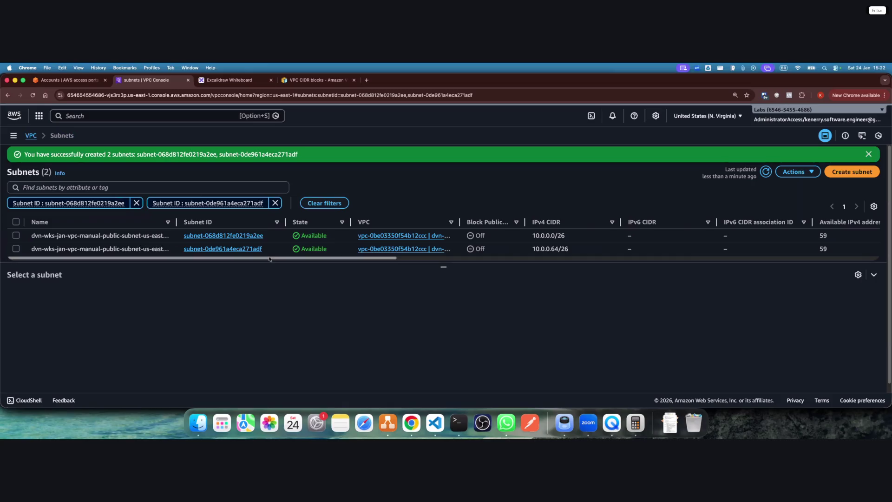
pyautogui.moveTo(283, 257); pyautogui.dragTo(456, 275)
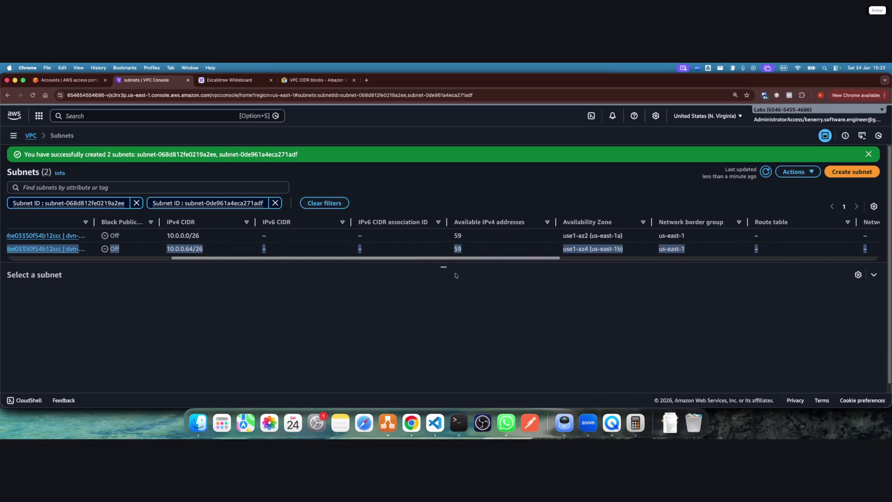
pyautogui.click(483, 248)
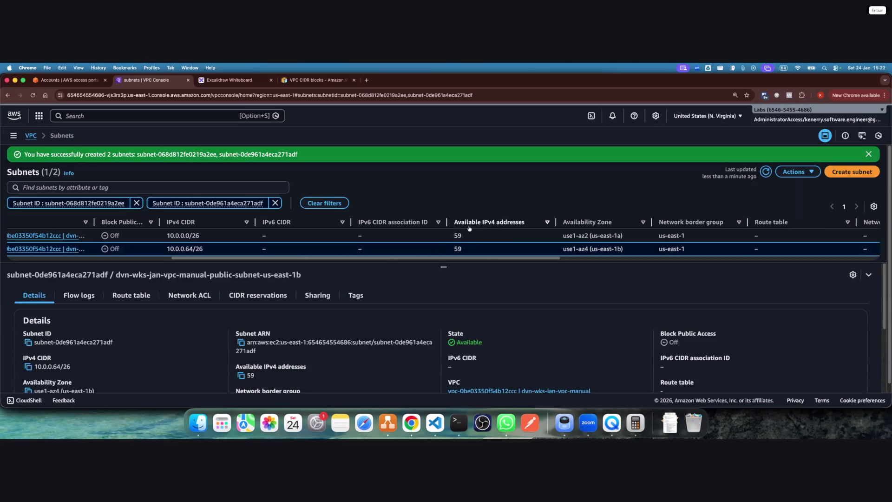
pyautogui.click(481, 235)
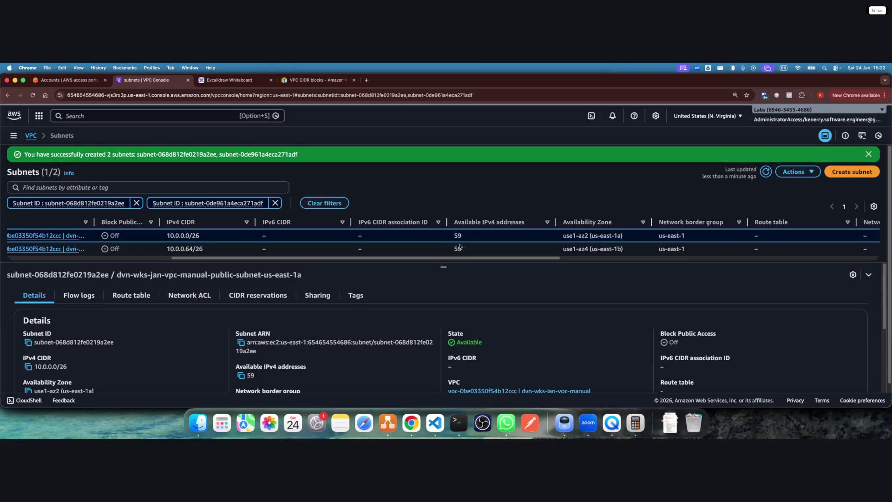
pyautogui.moveTo(462, 259); pyautogui.dragTo(191, 259)
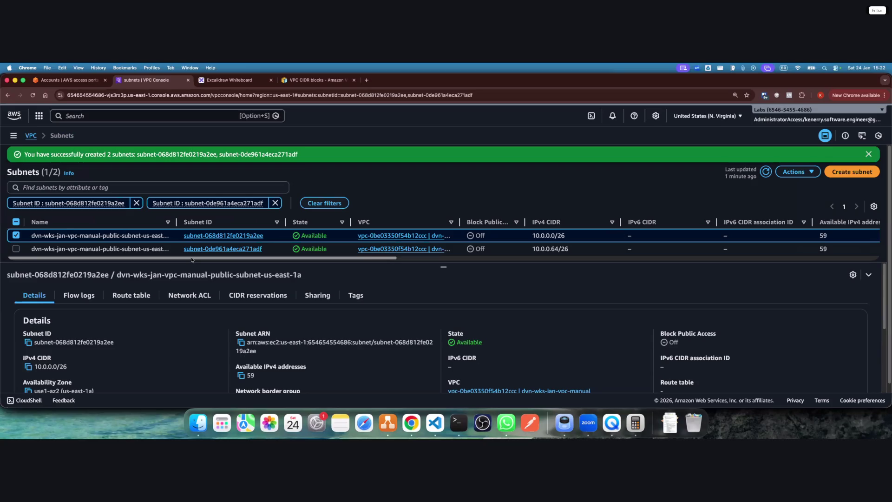
pyautogui.click(16, 236)
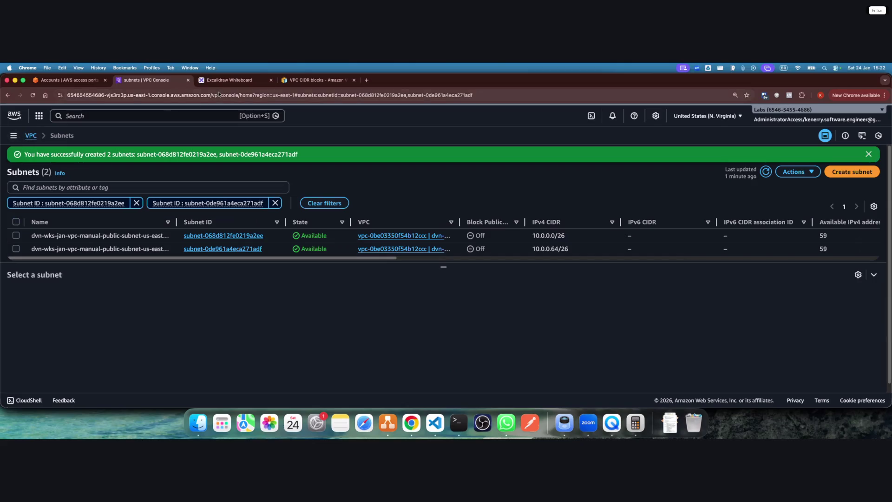
# Turn diagram circle 3 green, then go to the console's Route tables list
pyautogui.click(219, 81)
pyautogui.moveTo(324, 225); pyautogui.dragTo(352, 195)
pyautogui.click(34, 172)
pyautogui.click(435, 215)
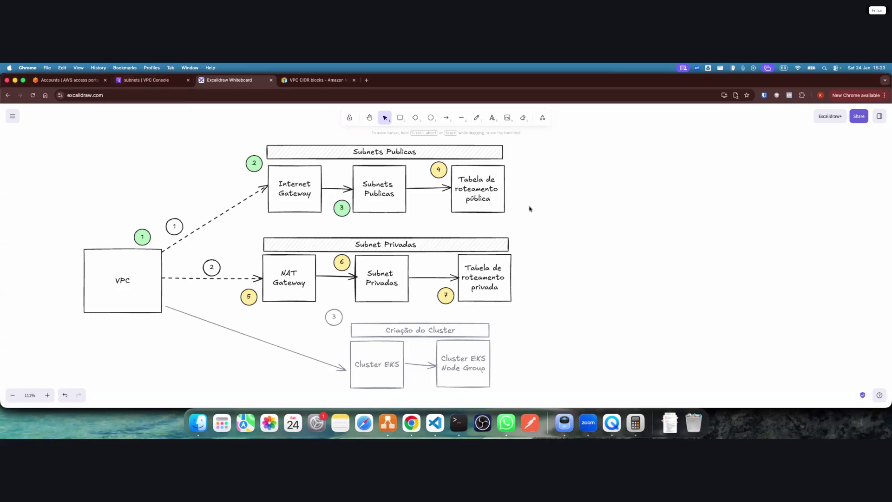
pyautogui.click(133, 80)
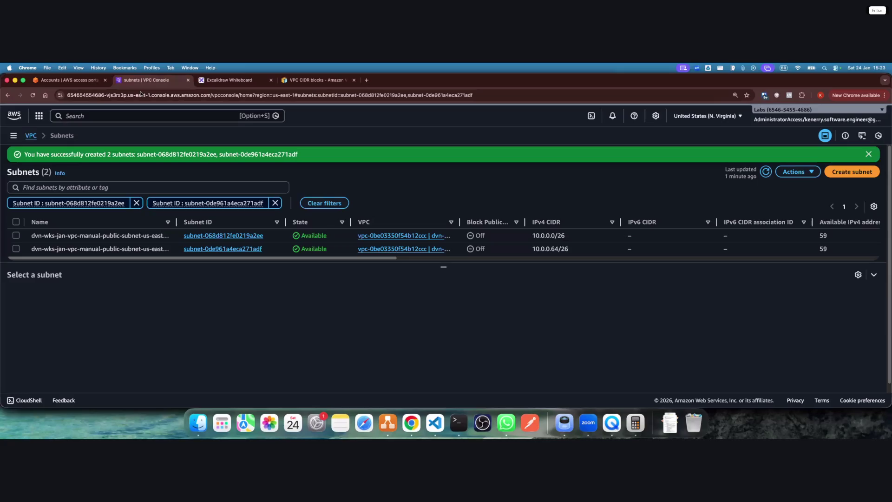
pyautogui.click(14, 135)
pyautogui.click(41, 246)
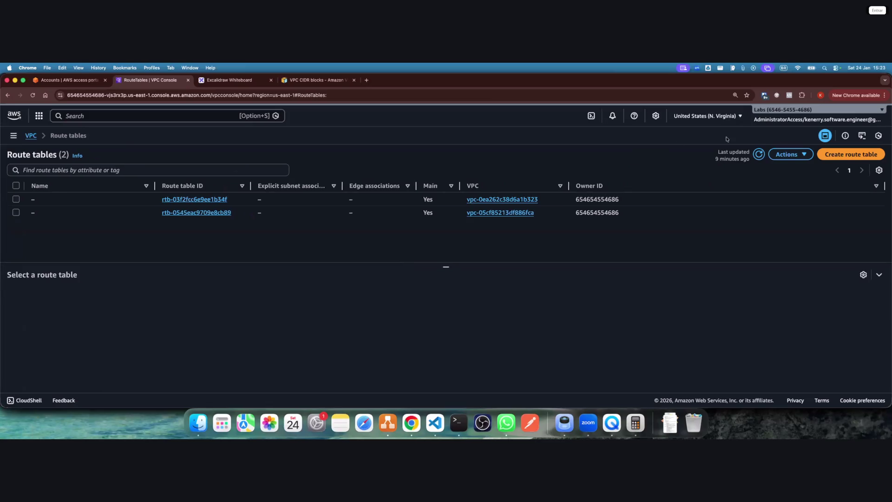
# Create route table dvn-wks-jan-vpc-manual-public-rt in the dvn-wks-jan-vpc-manual VPC
pyautogui.click(850, 154)
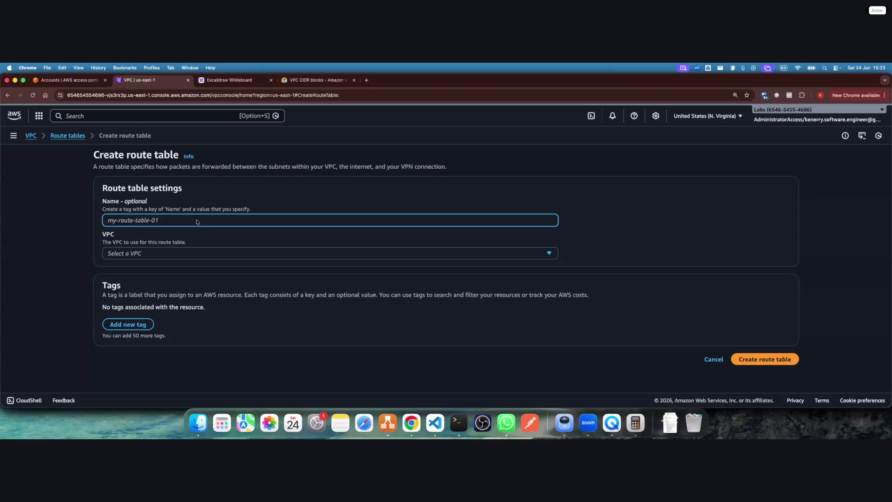
pyautogui.write('dvn-wks-jan-vpc-manual-public-subnet-us-east-1a')
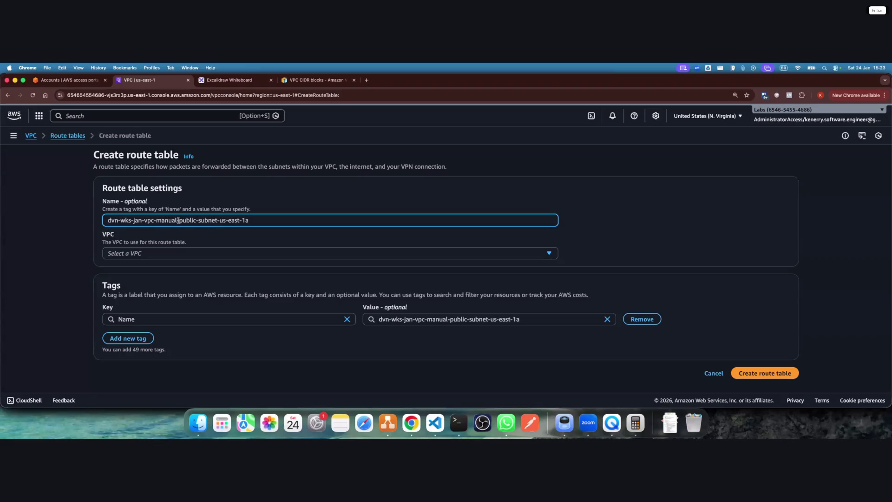
pyautogui.moveTo(180, 220); pyautogui.dragTo(299, 222)
pyautogui.write('p')
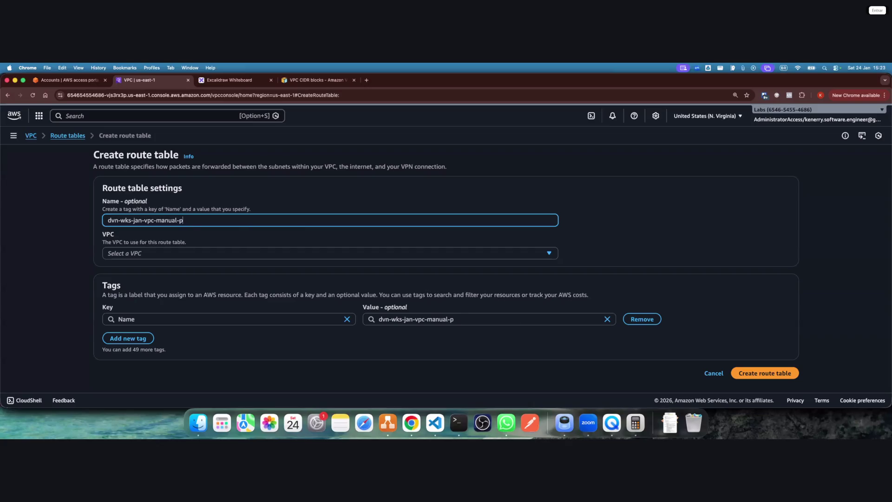
pyautogui.write('ublic-')
pyautogui.write('rt')
pyautogui.click(255, 253)
pyautogui.click(249, 293)
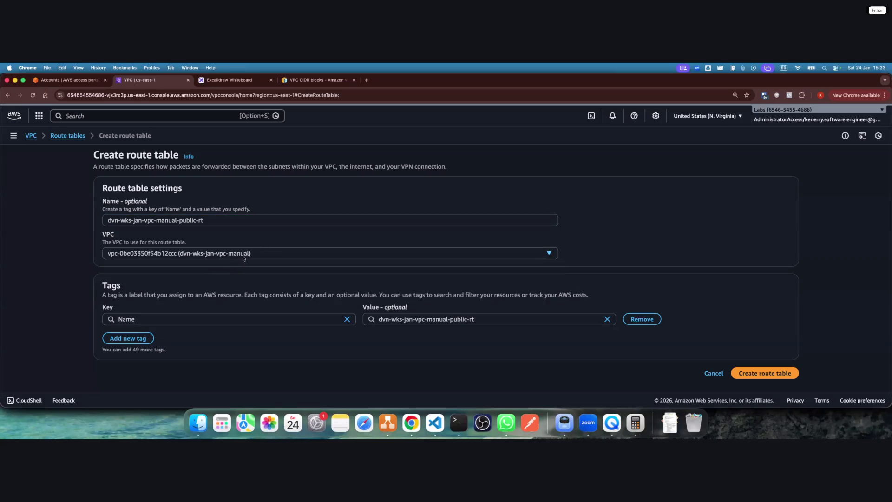
pyautogui.click(780, 374)
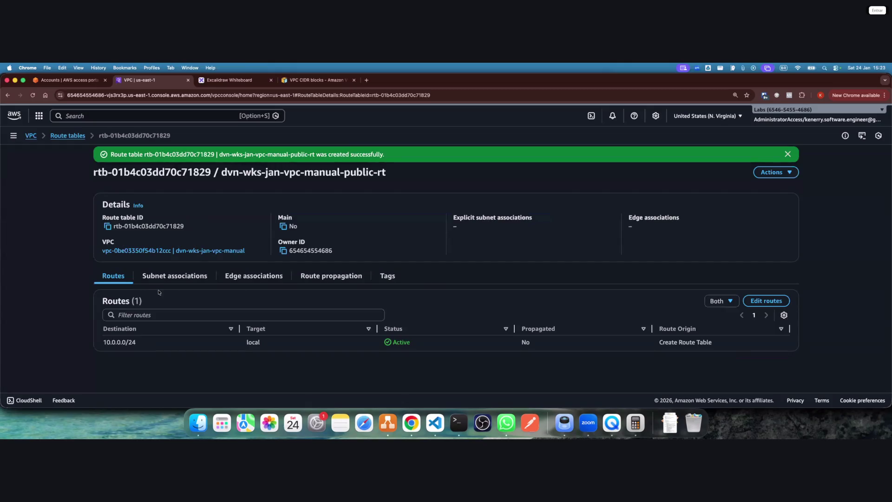
# Review the new table's local route 10.0.0.0/24 against the draw.io routing diagram
pyautogui.tripleClick(119, 343)
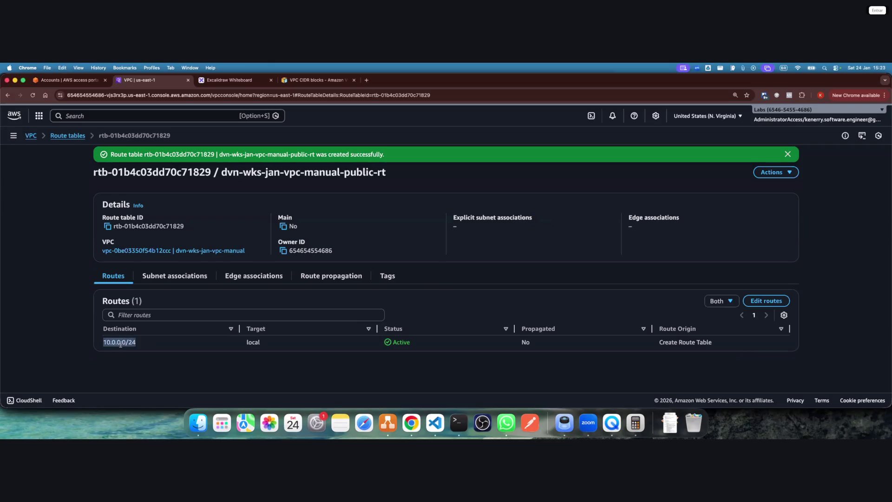
pyautogui.doubleClick(248, 344)
pyautogui.moveTo(104, 344); pyautogui.dragTo(129, 343)
pyautogui.doubleClick(253, 344)
pyautogui.press('super+Tab')
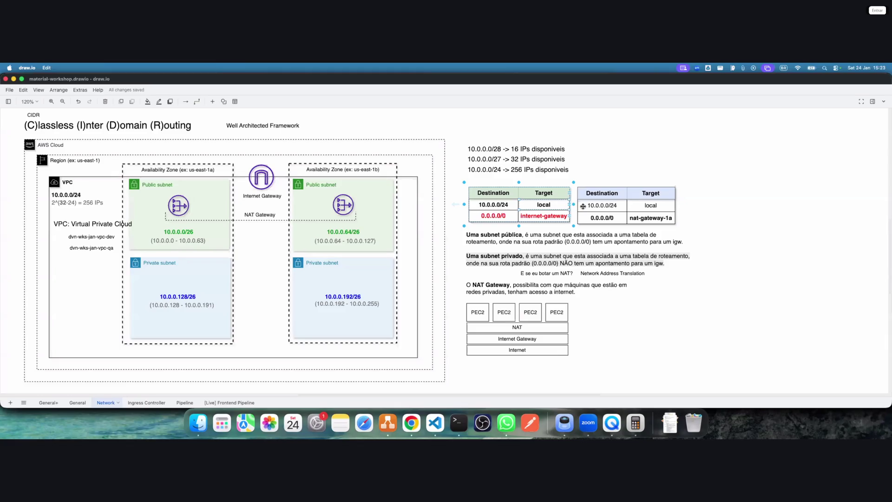
# Add a 0.0.0.0/0 route targeting internet gateway igw-03febade63ef1bb7e and save it
pyautogui.press('super+Tab')
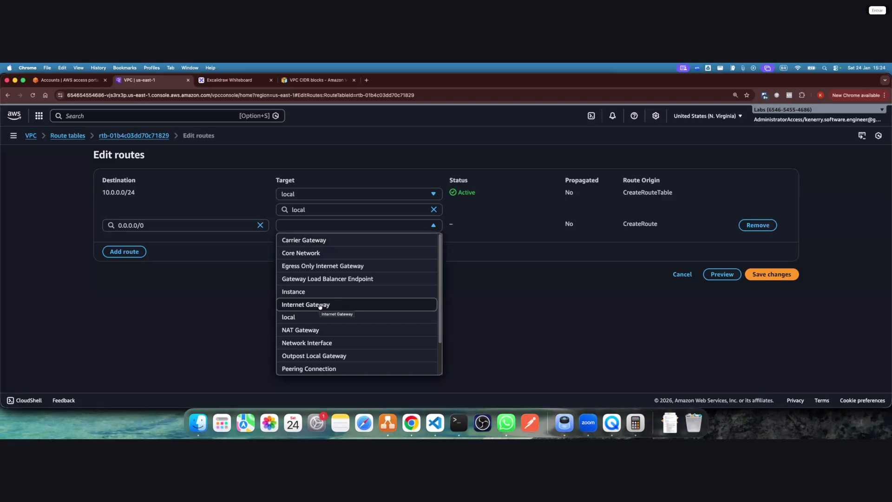
pyautogui.click(320, 242)
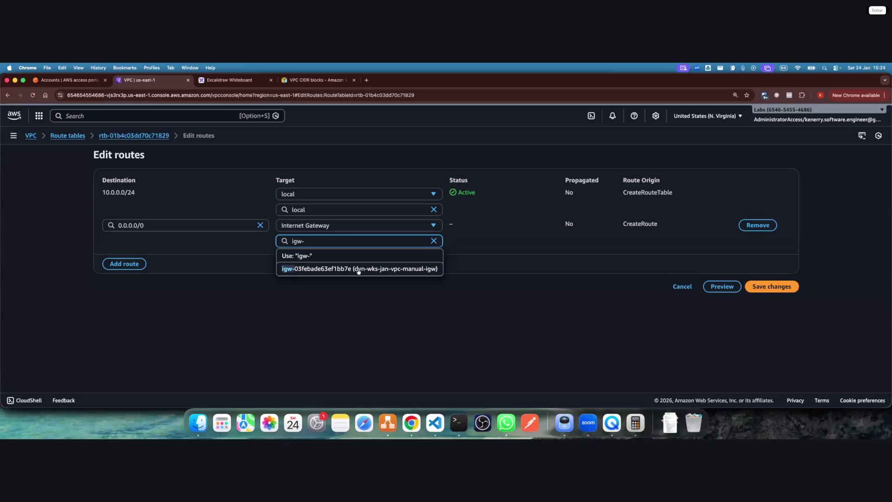
pyautogui.click(435, 269)
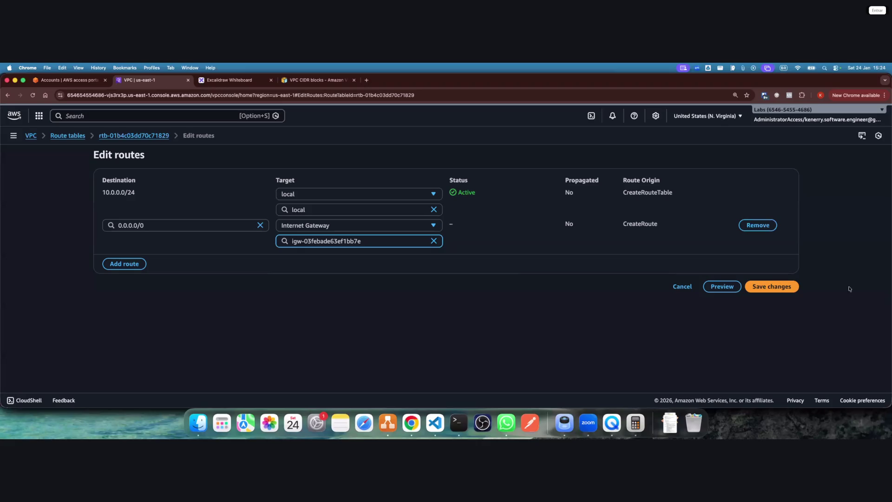
pyautogui.click(771, 286)
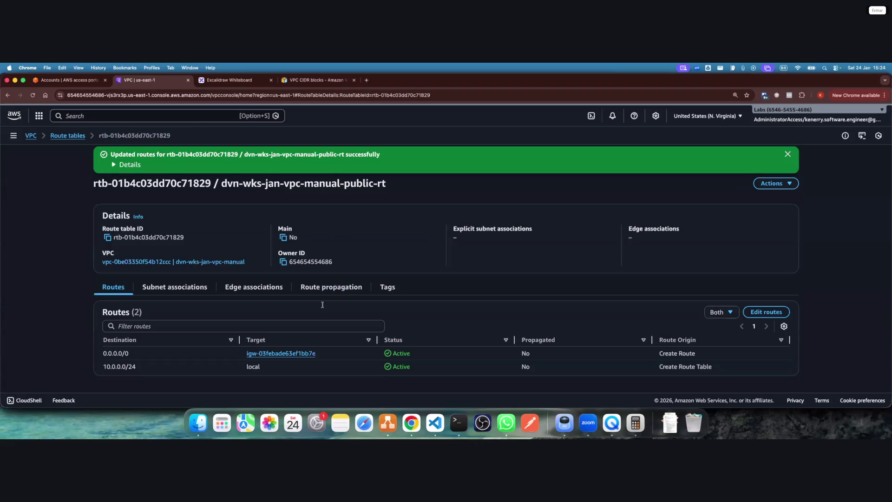
pyautogui.moveTo(106, 356); pyautogui.dragTo(159, 356)
pyautogui.click(471, 313)
# Snap the console to the right half and scroll draw.io to the planned route tables
pyautogui.hotkey('ctrl', 'alt', 'Right')
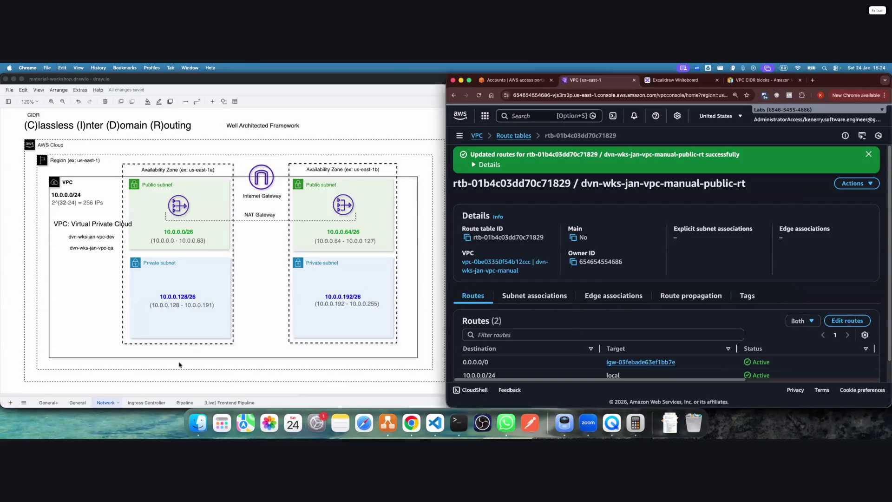
pyautogui.hscroll(10, 238, 372)
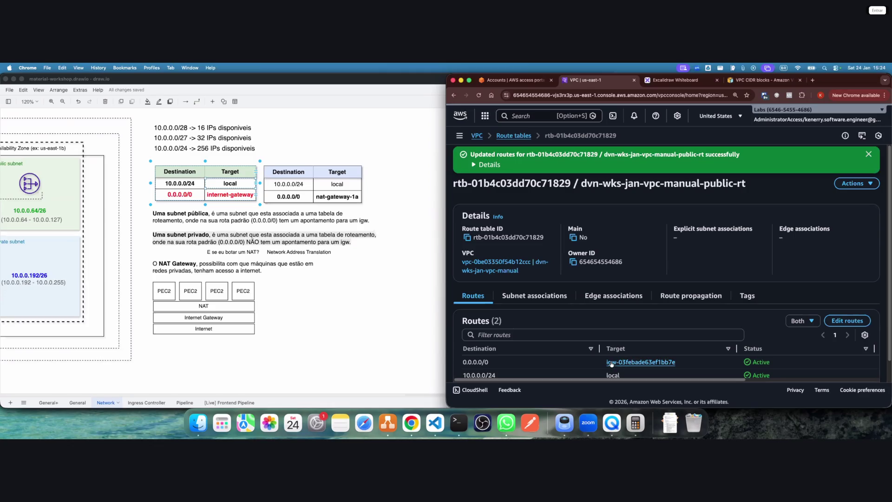
pyautogui.scroll(-1, 590, 356)
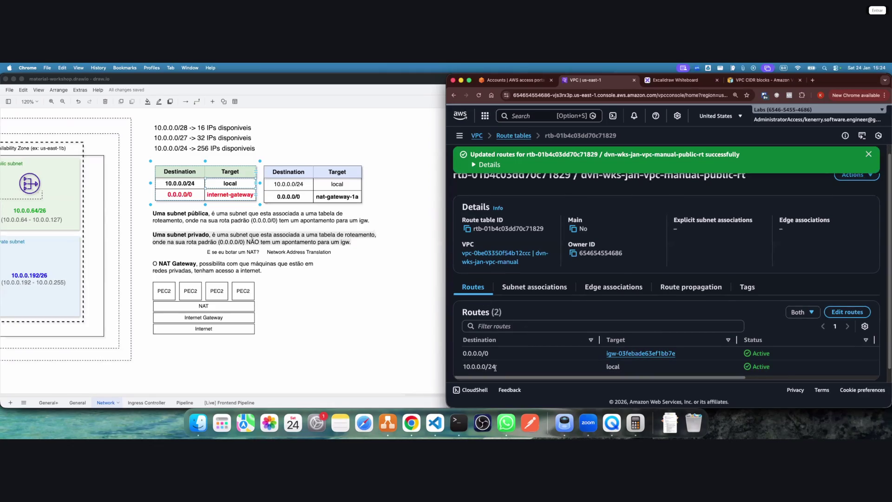
pyautogui.scroll(-1, 494, 356)
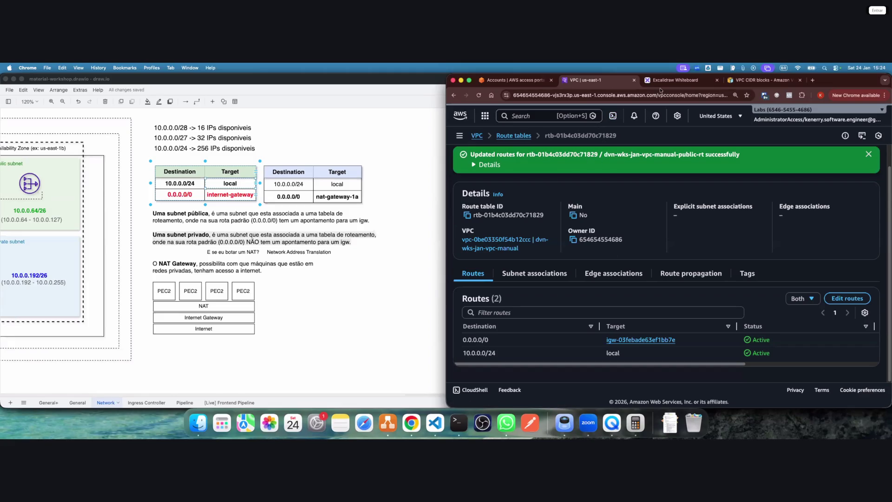
# Maximize the whiteboard and recolour the step 4 circle from yellow to green
pyautogui.click(682, 81)
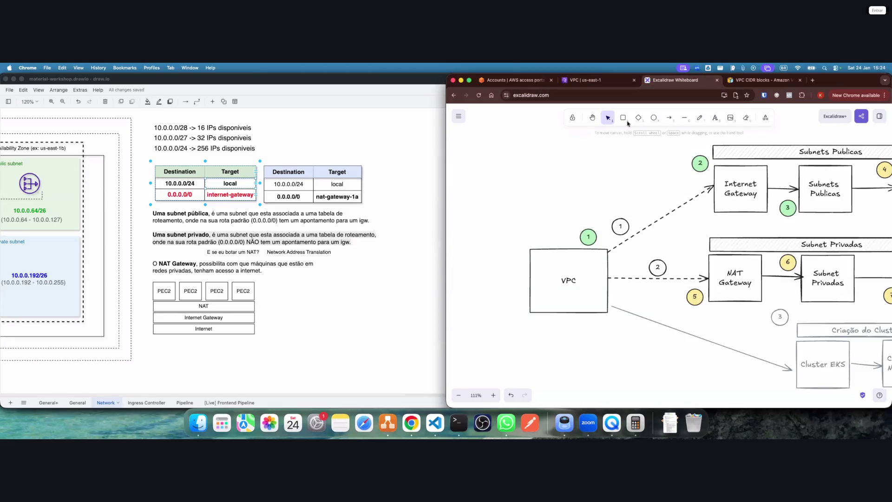
pyautogui.doubleClick(833, 86)
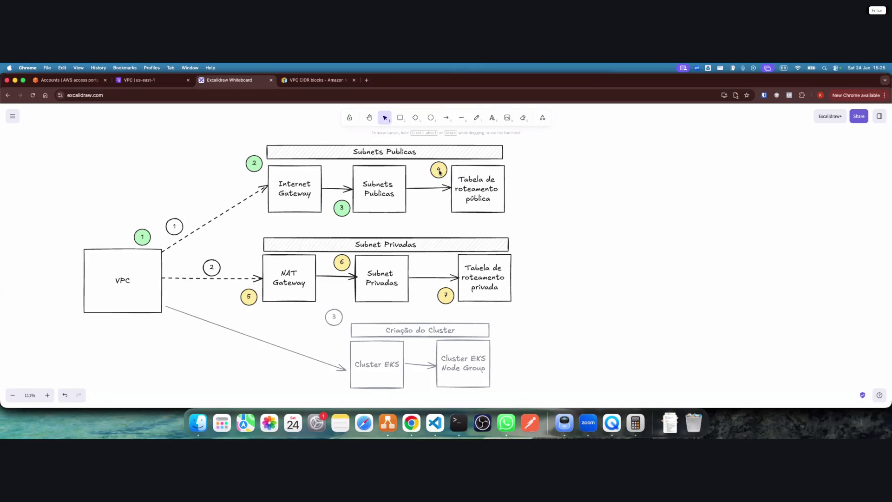
pyautogui.click(439, 172)
pyautogui.click(31, 172)
pyautogui.click(228, 300)
# Start a new NAT gateway and name it dvn-wks-jan-vpc-manual-ngw
pyautogui.click(159, 83)
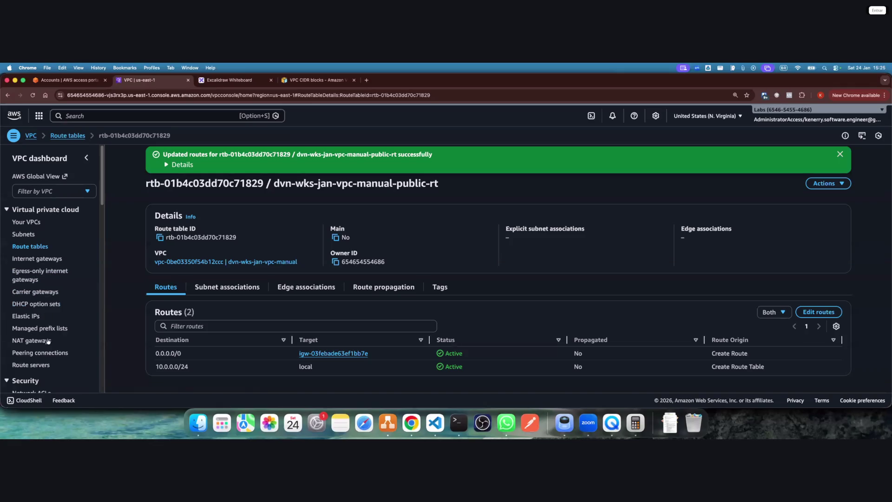
pyautogui.click(50, 340)
pyautogui.click(87, 158)
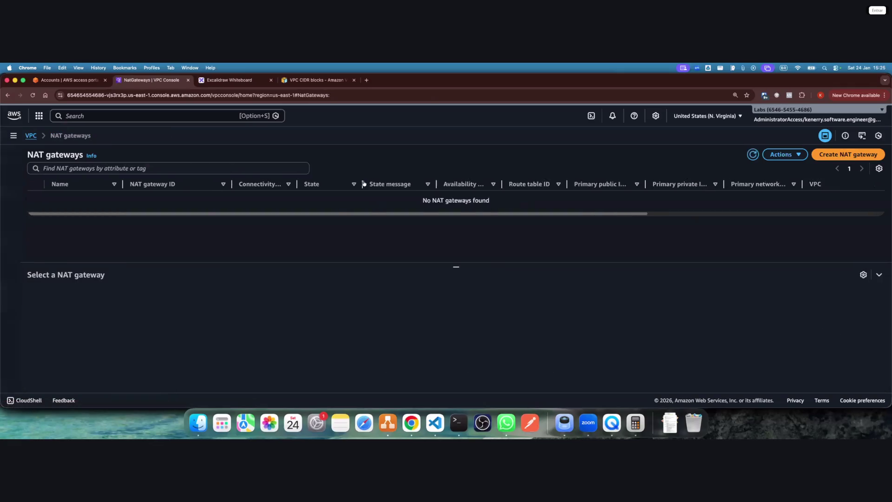
pyautogui.click(859, 157)
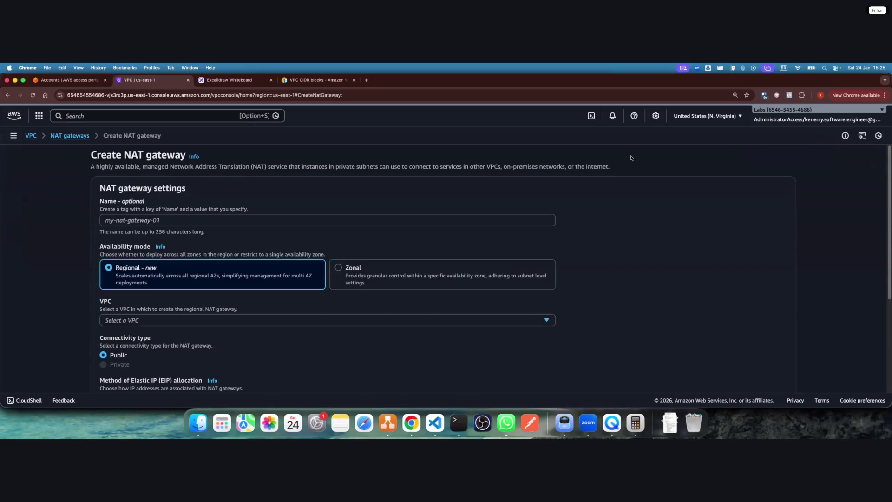
pyautogui.click(194, 219)
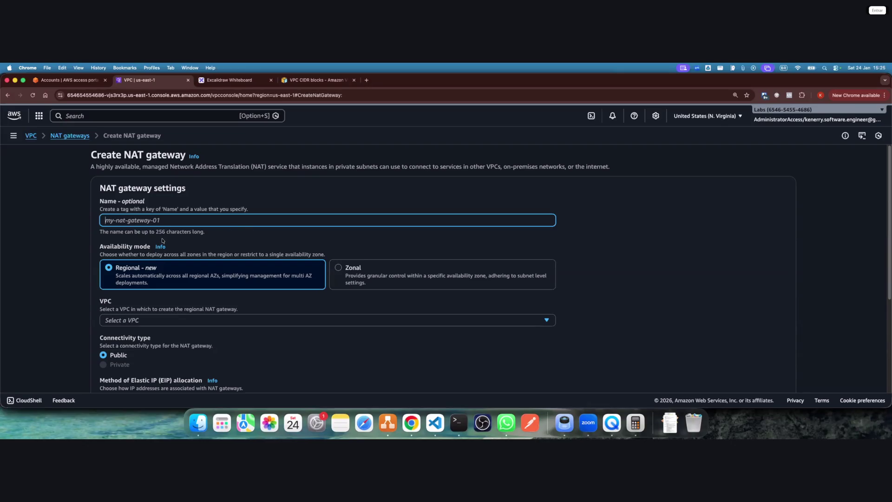
pyautogui.write('dvn-wks-jan-vpc-manual-public-subnet-us-east-1a')
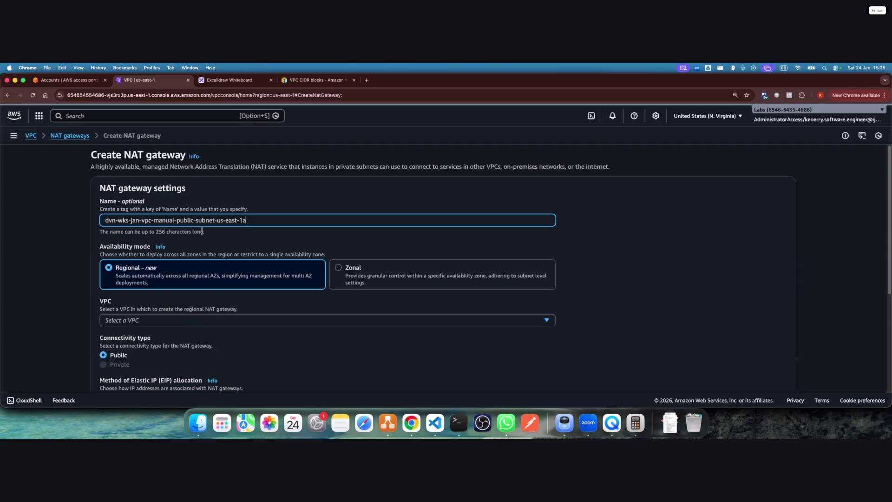
pyautogui.keyDown('shift'); pyautogui.click(323, 222); pyautogui.keyUp('shift')
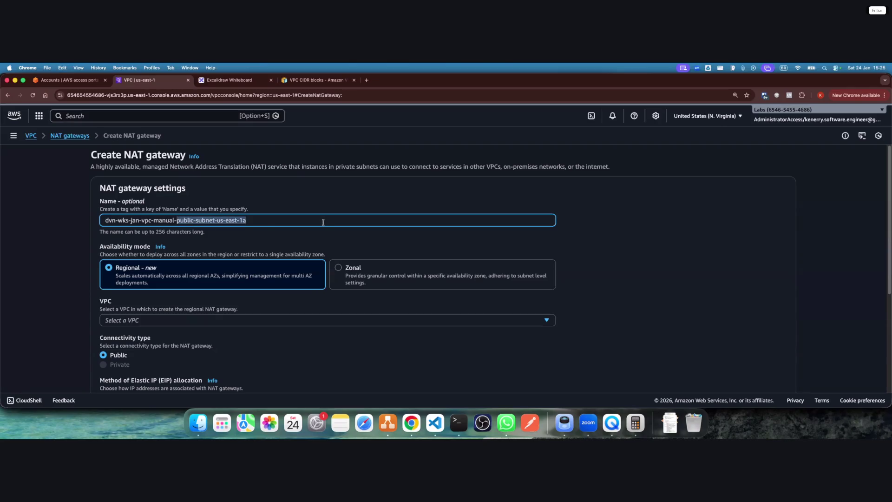
pyautogui.write('n')
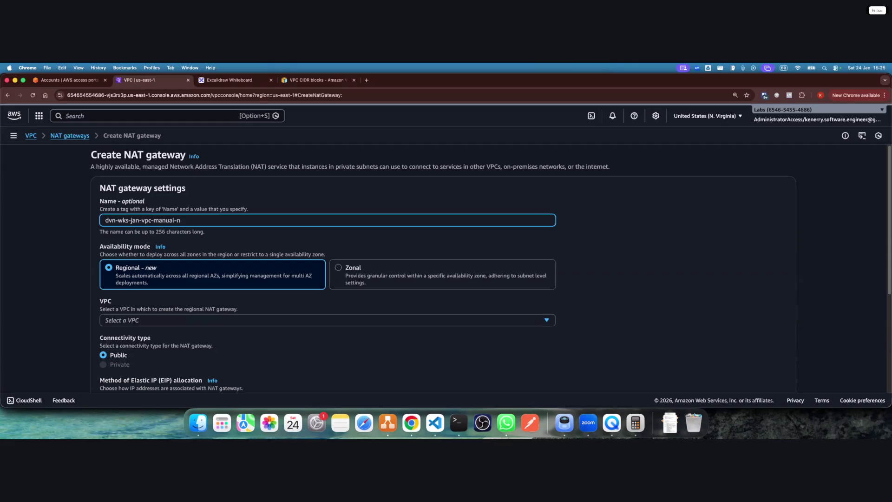
pyautogui.write('mw')
pyautogui.scroll(-1, 356, 239)
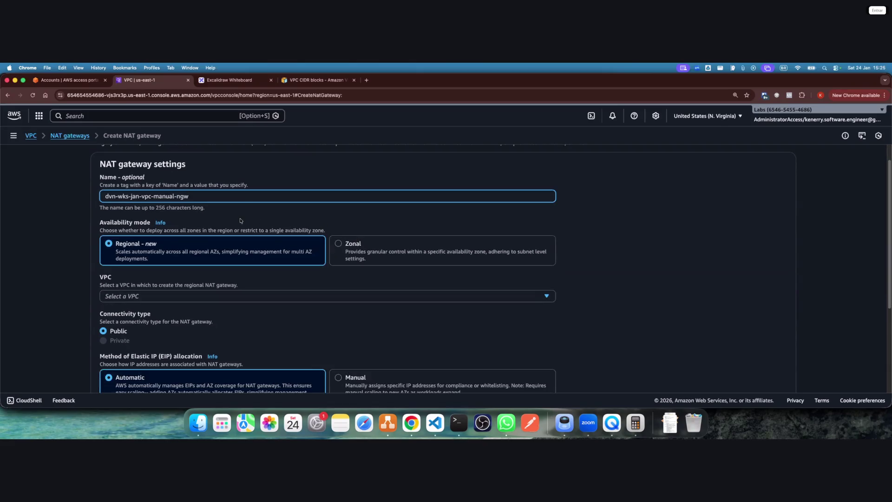
# Choose the dvn-wks-jan-vpc-manual VPC and set availability mode to Zonal
pyautogui.click(169, 297)
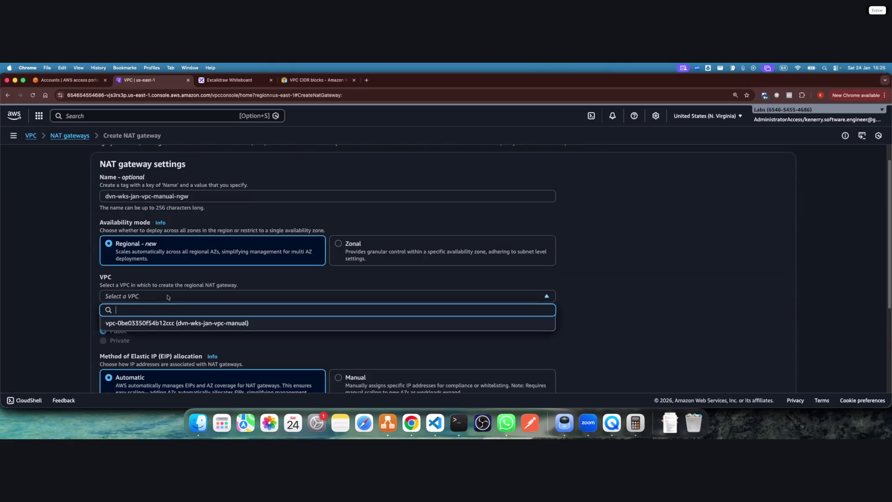
pyautogui.click(173, 322)
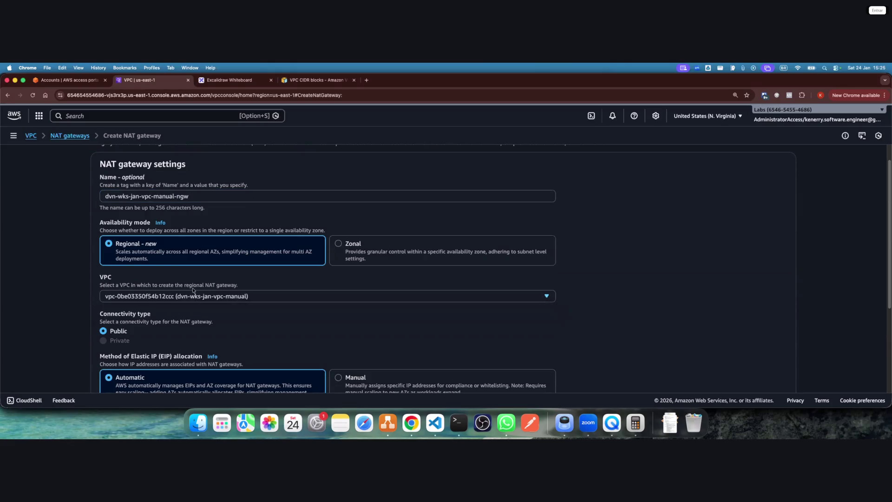
pyautogui.click(418, 255)
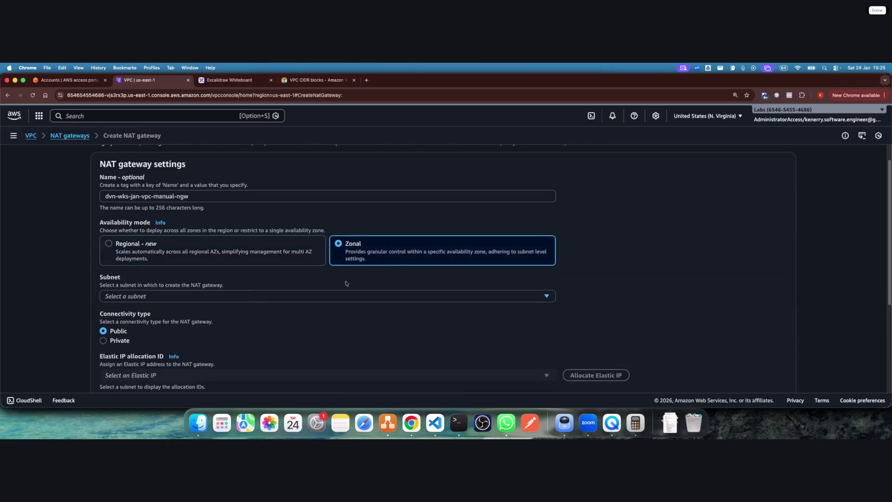
# Place the NAT gateway in subnet dvn-wks-jan-vpc-manual-public-subnet-us-east-1a
pyautogui.click(241, 297)
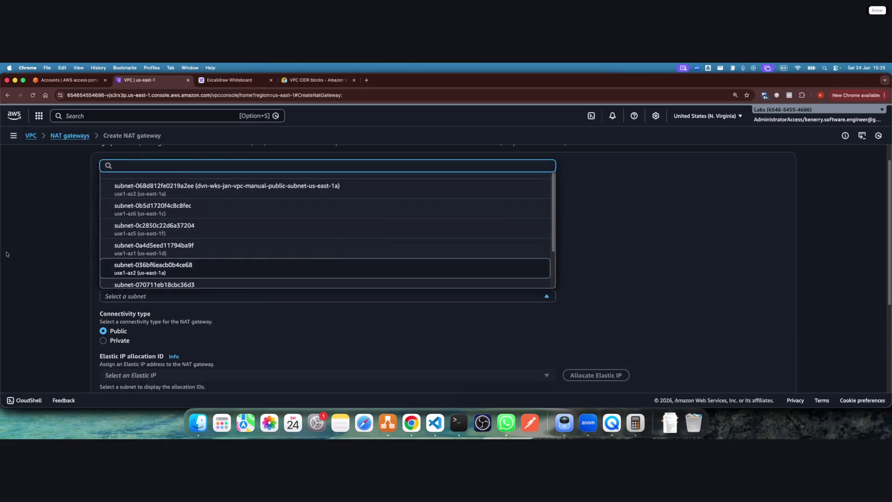
pyautogui.press('Escape')
pyautogui.click(228, 296)
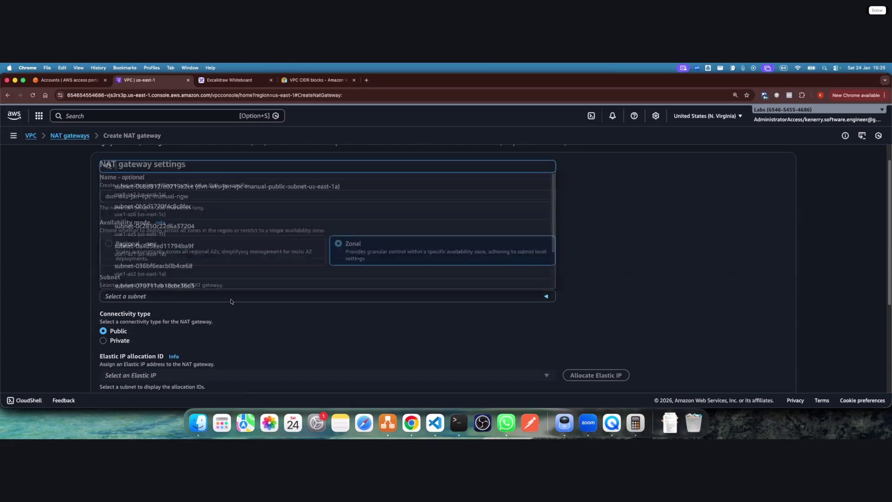
pyautogui.click(214, 193)
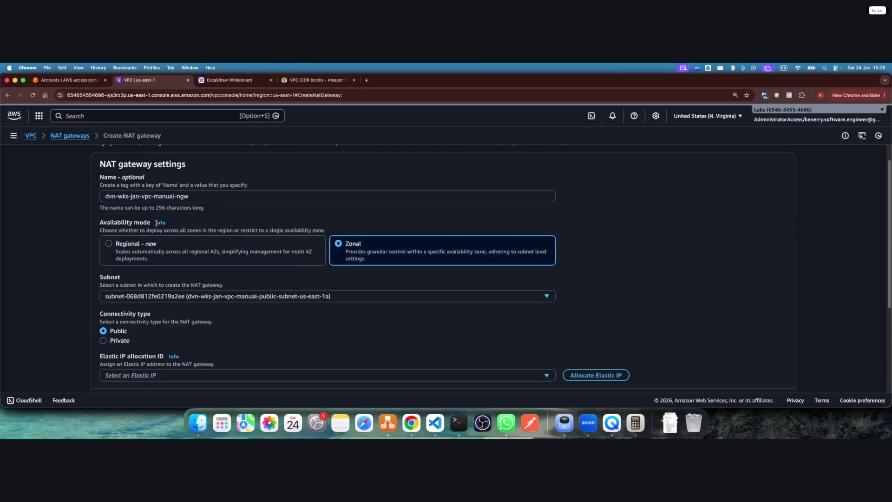
pyautogui.scroll(-3, 281, 282)
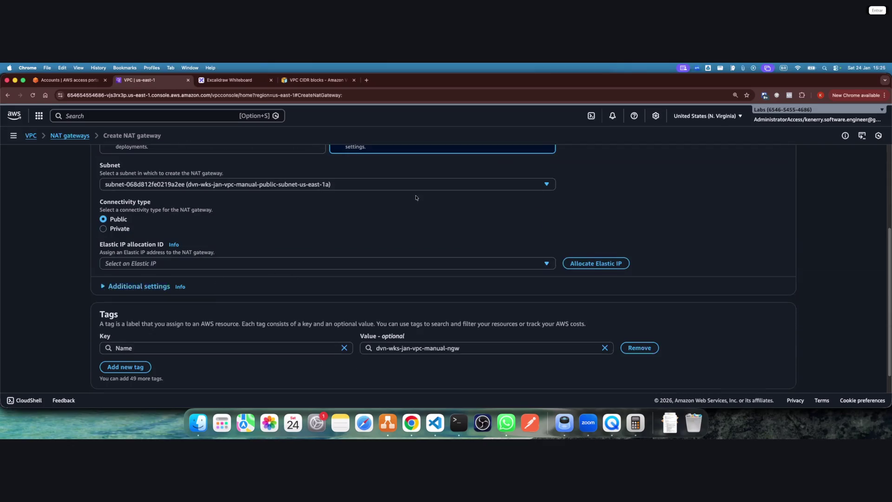
pyautogui.scroll(2, 367, 205)
pyautogui.click(165, 249)
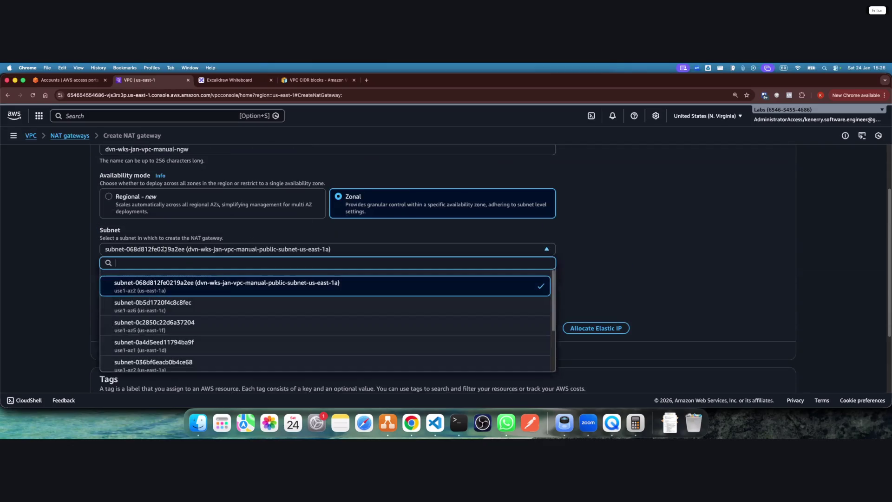
pyautogui.click(196, 288)
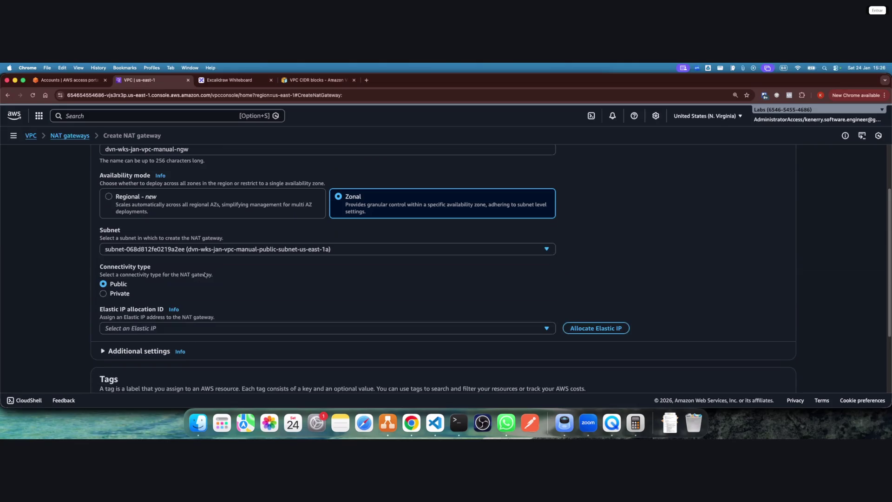
pyautogui.click(214, 253)
pyautogui.click(206, 289)
# Allocate a new Elastic IP and create the NAT gateway
pyautogui.click(346, 330)
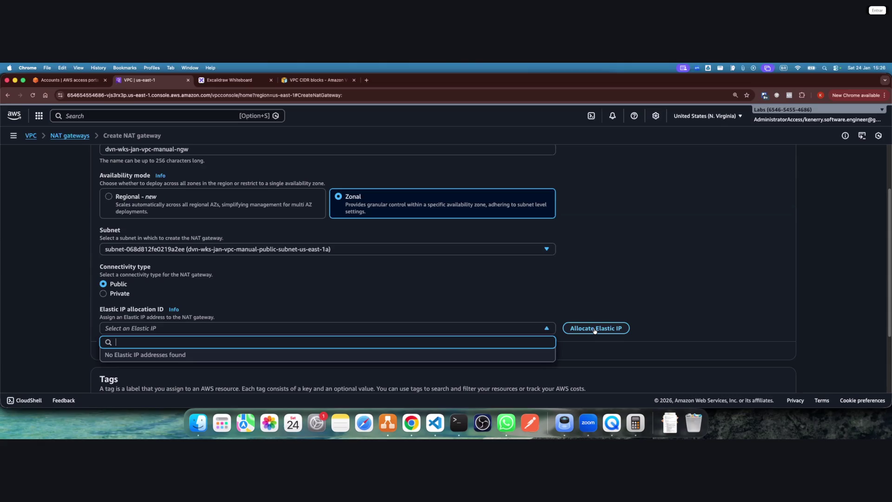
pyautogui.click(567, 327)
pyautogui.click(567, 328)
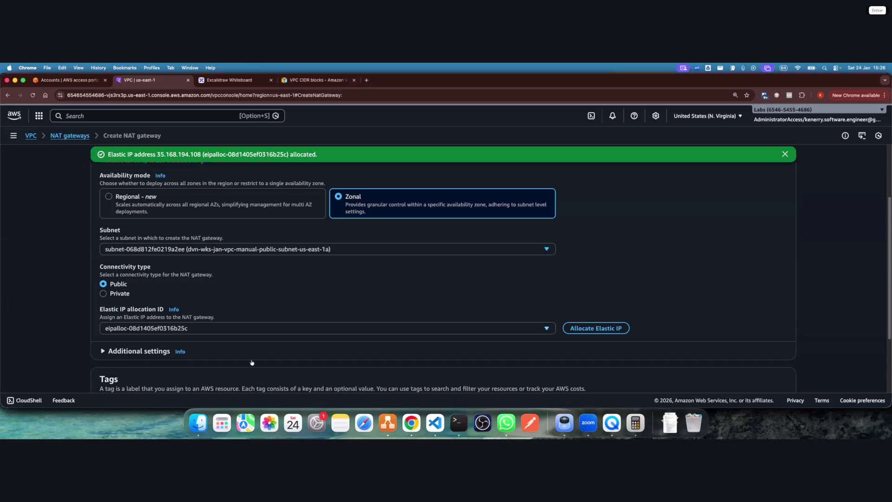
pyautogui.scroll(-1, 258, 338)
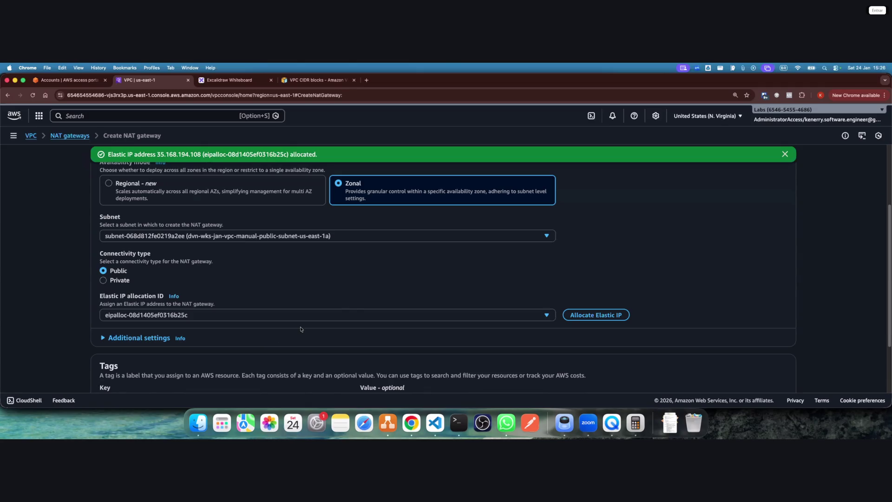
pyautogui.scroll(-5, 350, 305)
pyautogui.click(759, 376)
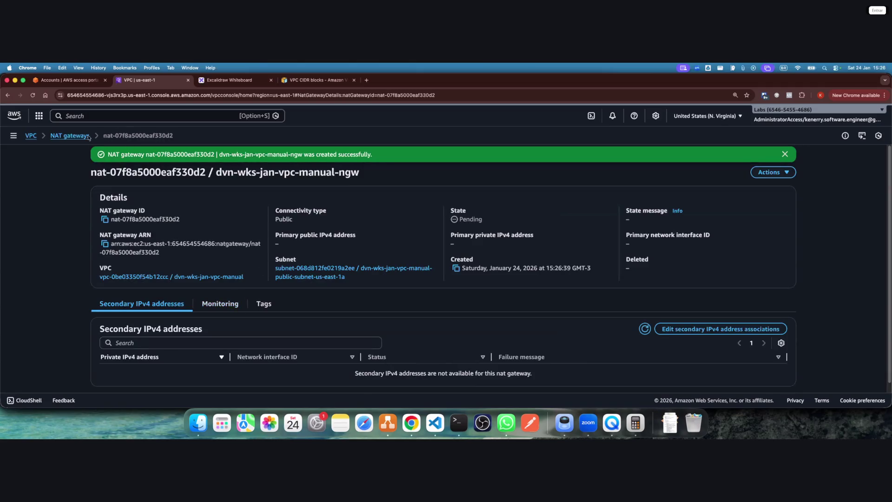
# Return to the NAT gateways list and widen Name to see dvn-wks-jan-vpc-manual-ngw Pending
pyautogui.scroll(-1, 232, 302)
pyautogui.click(70, 136)
pyautogui.moveTo(102, 184); pyautogui.dragTo(145, 184)
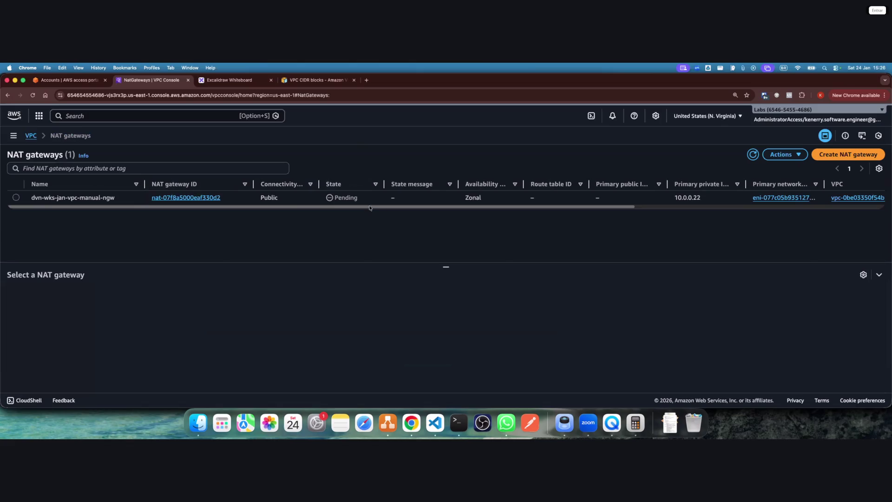
pyautogui.click(14, 135)
# Fill the step 5 circle beside NAT Gateway in Excalidraw with green instead of yellow
pyautogui.hotkey('ctrl', 'Tab')
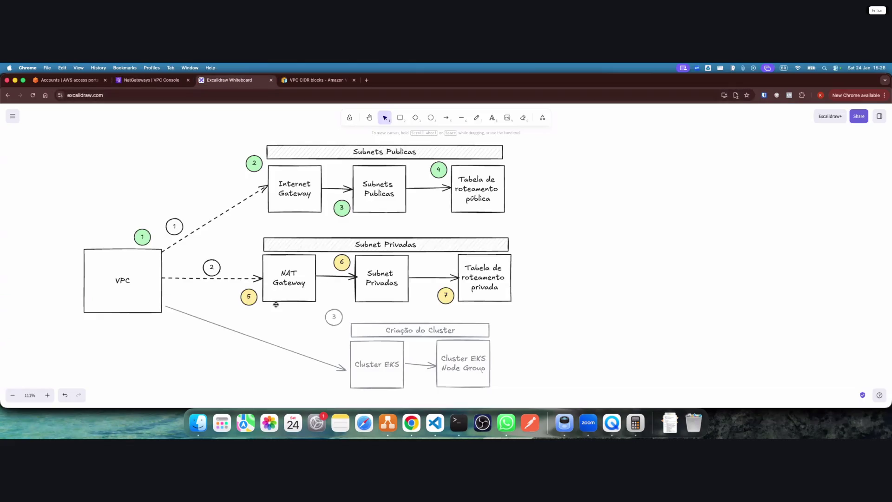
pyautogui.moveTo(259, 318); pyautogui.dragTo(230, 282)
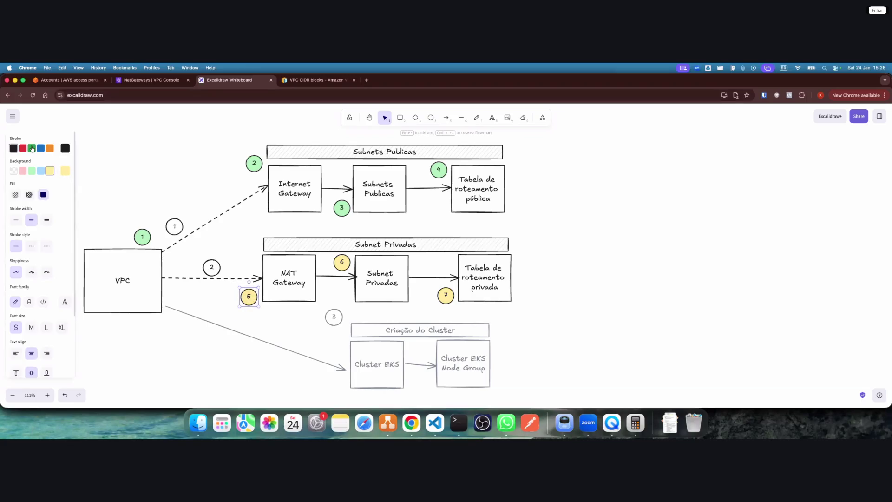
pyautogui.click(32, 170)
pyautogui.click(599, 323)
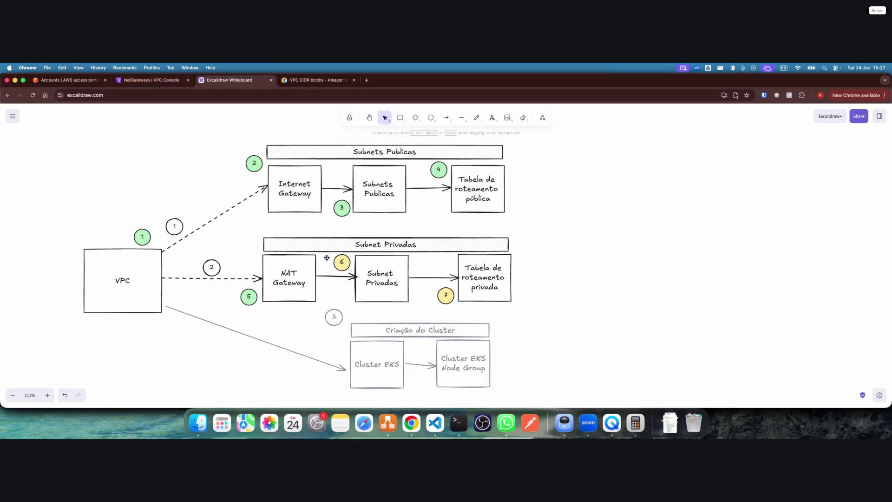
# Widen the Name column in the VPC Subnets list to read the full public subnet names, then start a new subnet
pyautogui.click(140, 82)
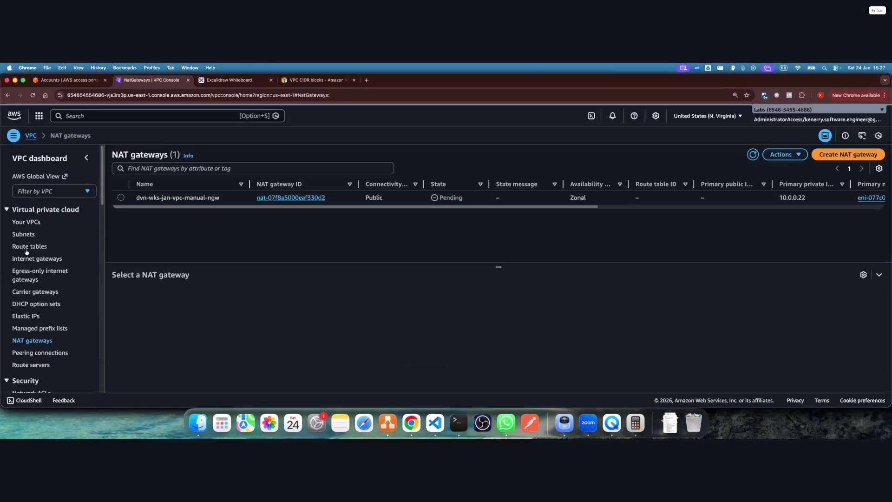
pyautogui.click(22, 235)
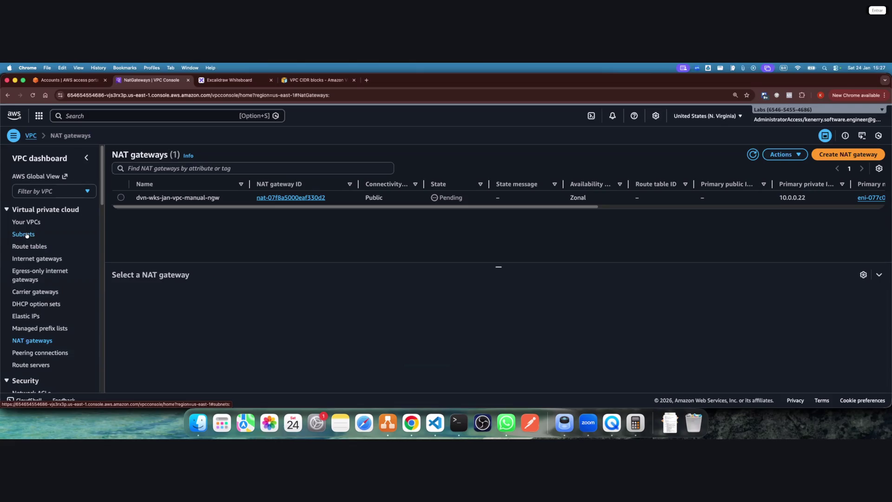
pyautogui.click(86, 157)
pyautogui.scroll(-3, 136, 213)
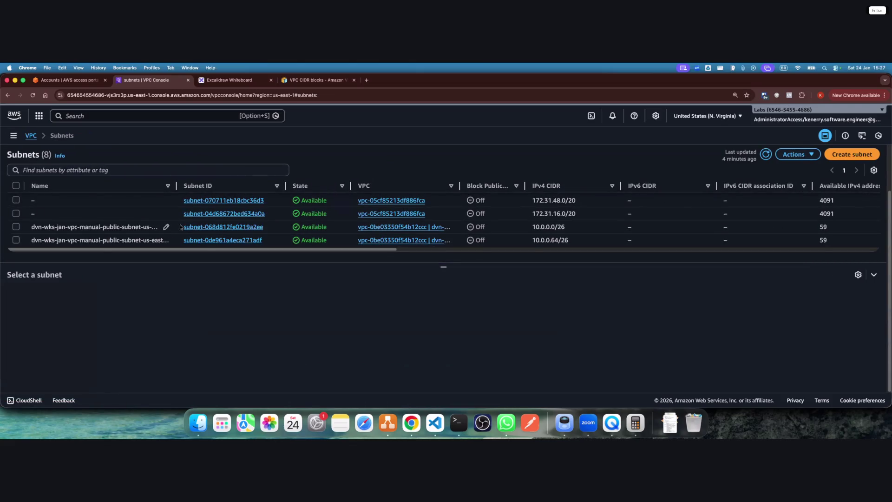
pyautogui.moveTo(177, 185); pyautogui.dragTo(218, 186)
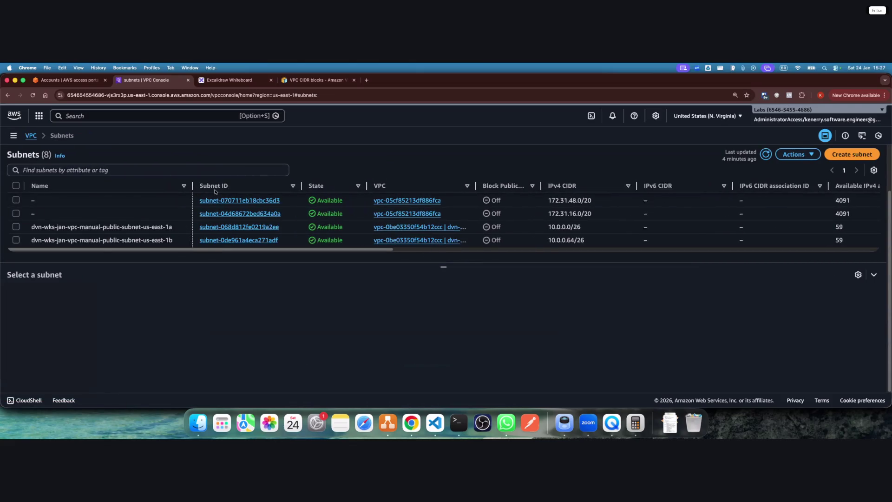
pyautogui.click(178, 227)
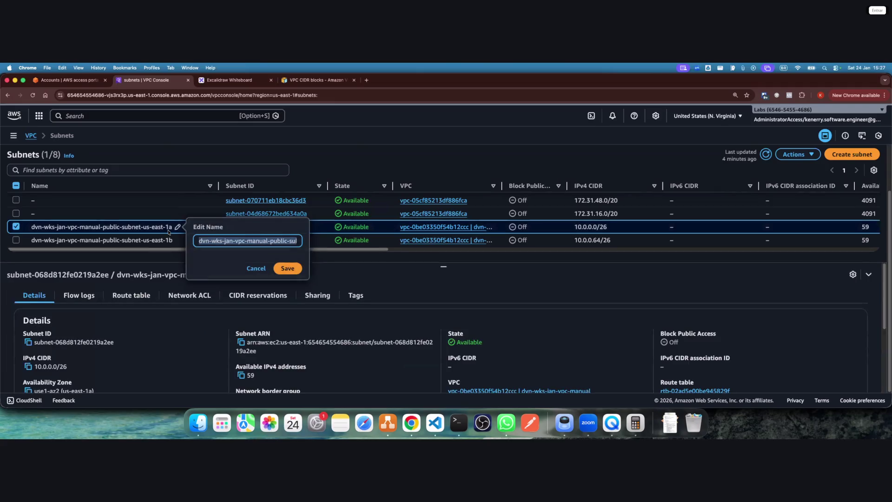
pyautogui.click(260, 271)
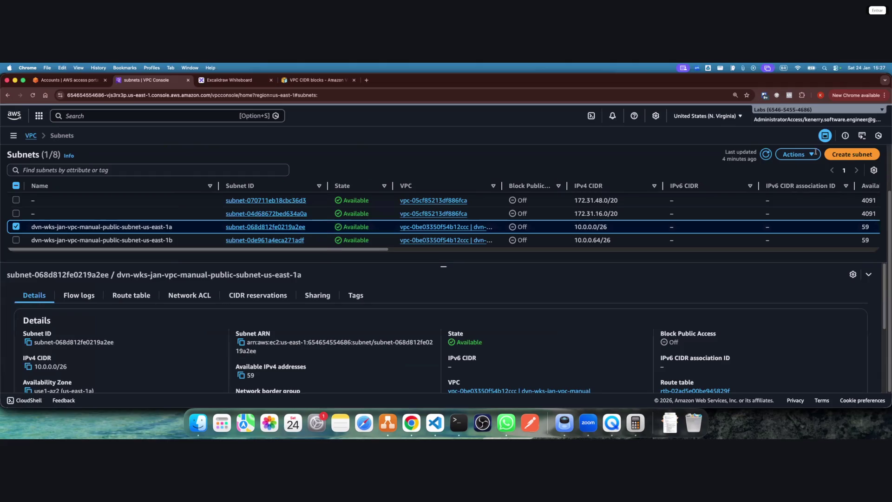
pyautogui.click(850, 155)
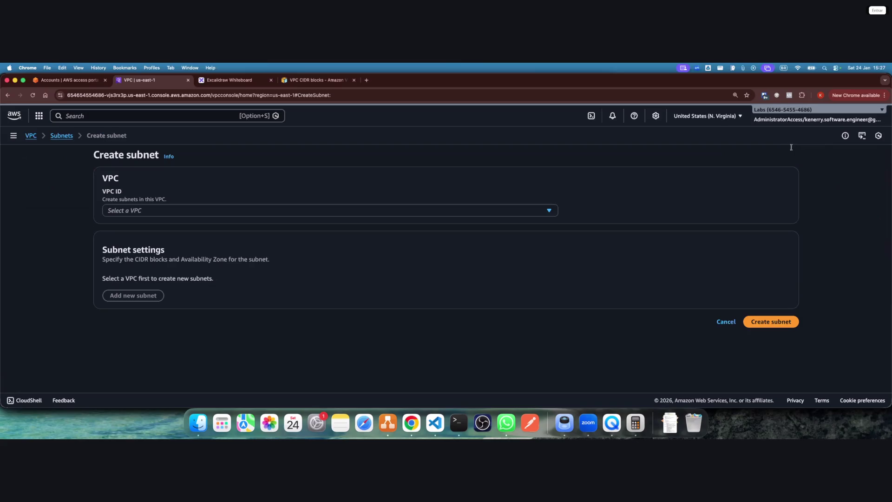
# Put the new subnet in dvn-wks-jan-vpc-manual and name it dvn-wks-jan-vpc-manual-private-subnet-us-east-1a
pyautogui.click(157, 211)
pyautogui.click(180, 258)
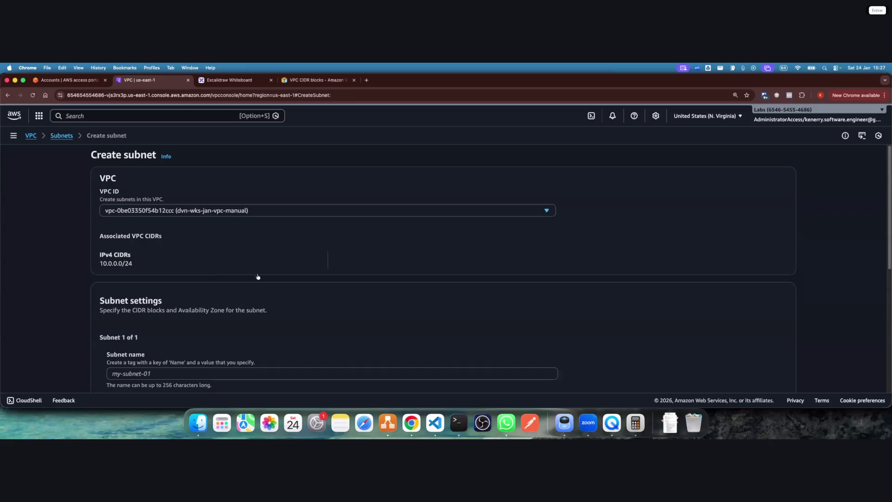
pyautogui.scroll(-3, 258, 277)
pyautogui.click(167, 300)
pyautogui.write('dvn-wks-jan-vpc-manual-public-subnet-us-east-1a')
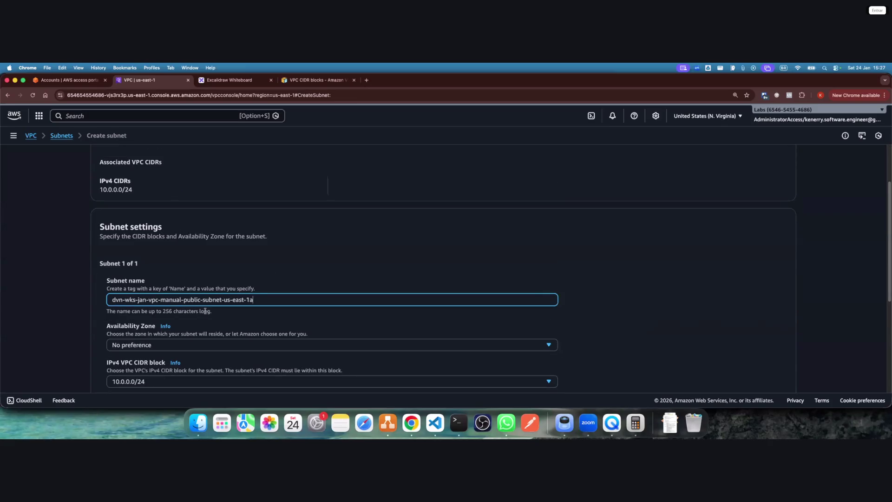
pyautogui.doubleClick(199, 299)
pyautogui.write('private')
# Place the subnet in us-east-1a with CIDR 10.0.0.128/26, checked against the draw.io diagram
pyautogui.scroll(-2, 168, 278)
pyautogui.click(167, 274)
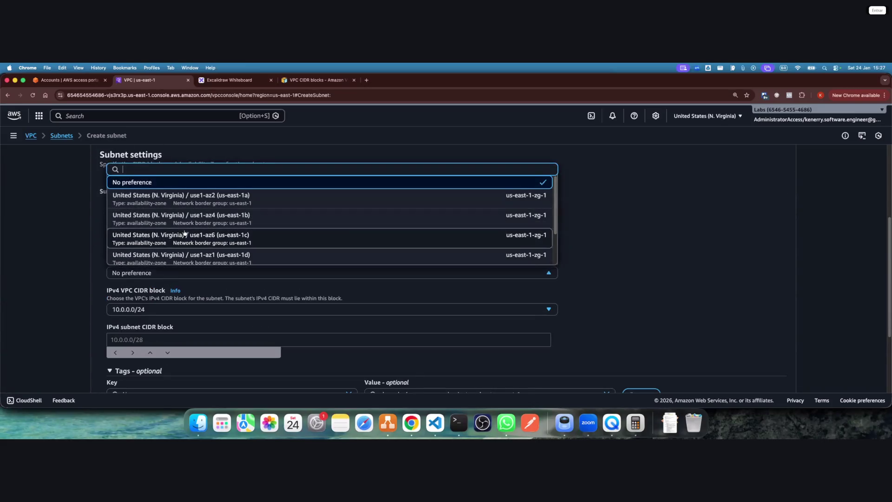
pyautogui.scroll(1, 187, 201)
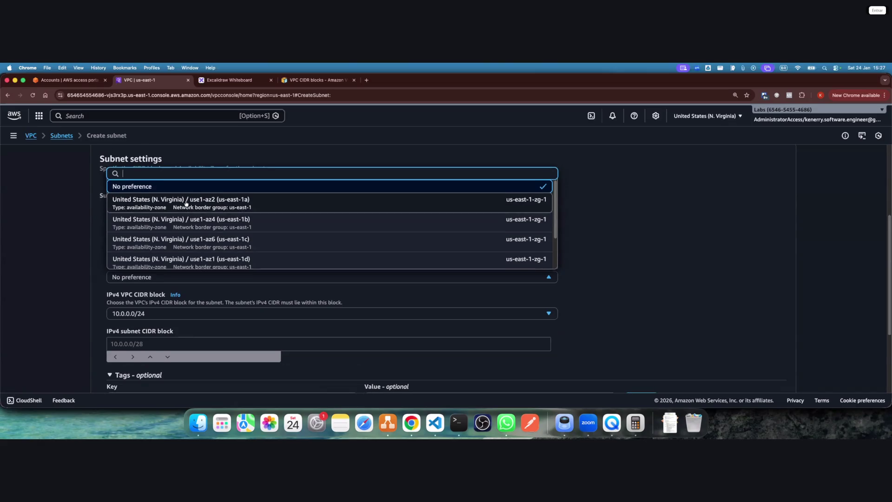
pyautogui.click(186, 203)
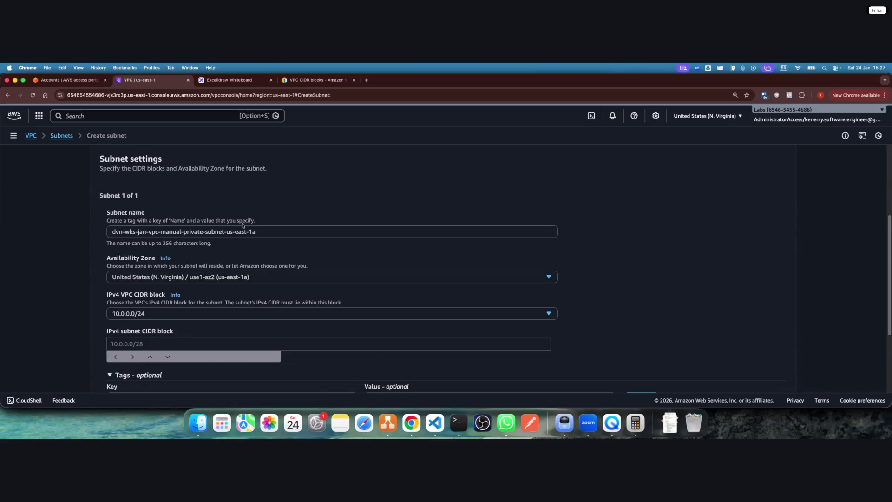
pyautogui.click(387, 423)
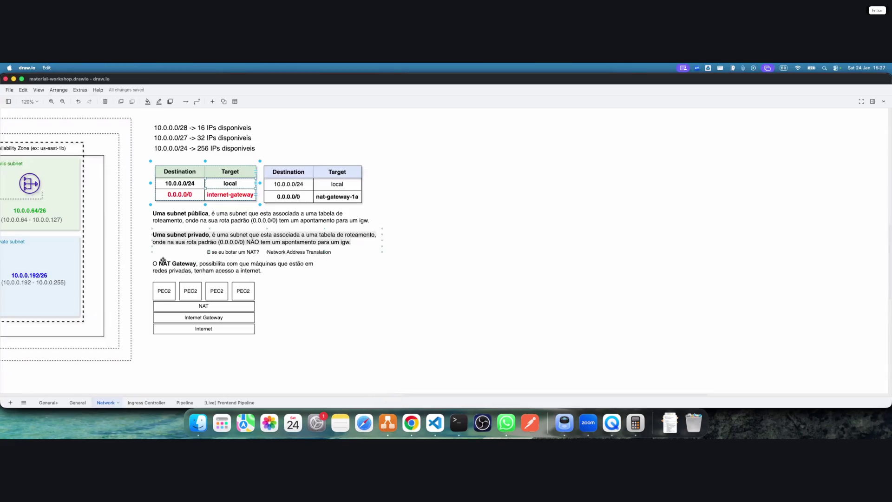
pyautogui.hscroll(-2, 598, 355)
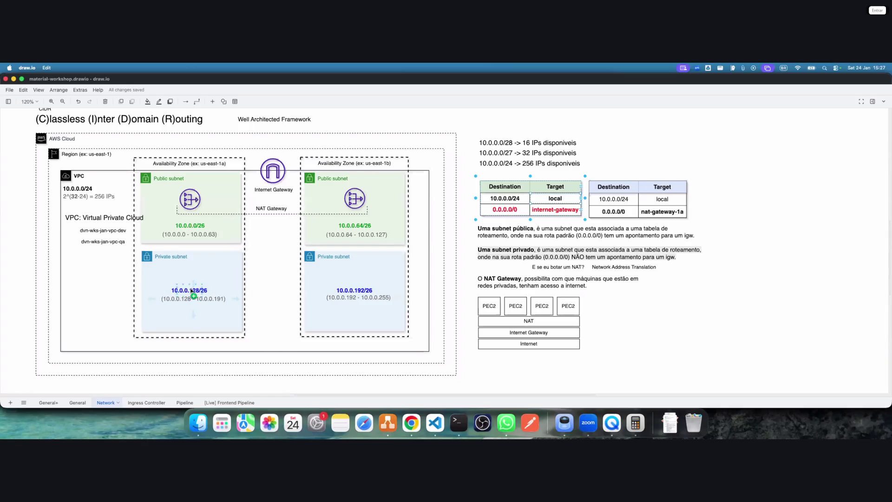
pyautogui.press('super+Tab')
pyautogui.click(149, 340)
pyautogui.write('10.0.0')
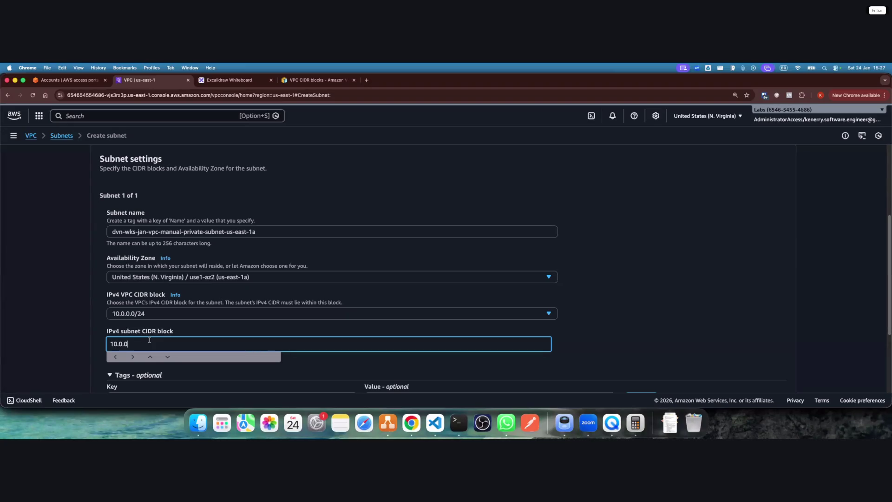
pyautogui.write('.128/26')
# Copy the subnet name and add a second subnet entry to the form
pyautogui.scroll(-1, 517, 310)
pyautogui.click(565, 328)
pyautogui.tripleClick(265, 207)
pyautogui.press('cmd+c')
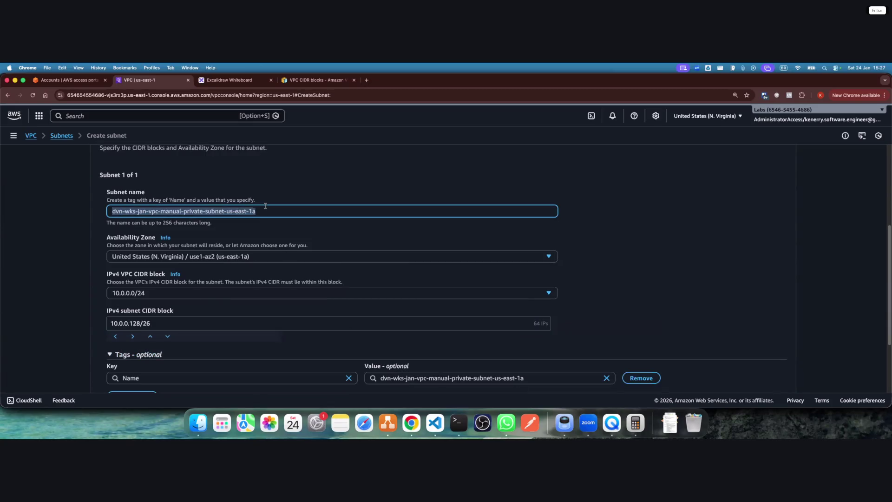
pyautogui.scroll(-3, 173, 288)
pyautogui.click(127, 349)
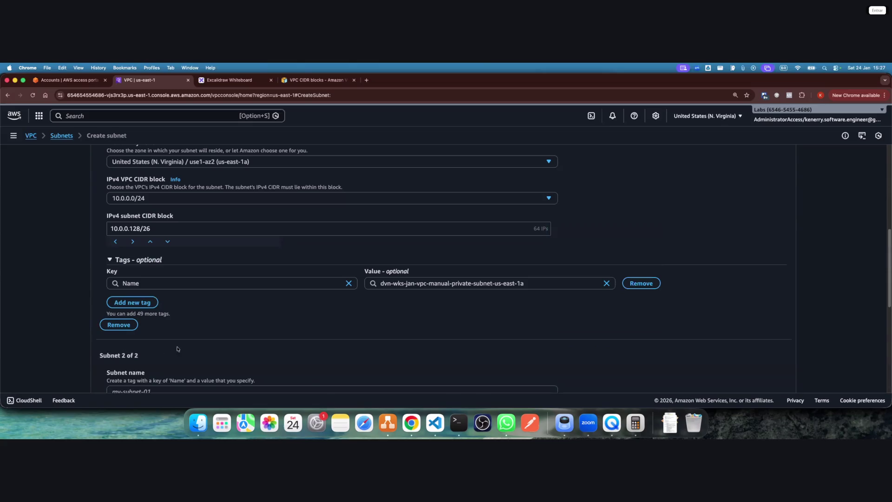
# Paste the copied name into Subnet 2 and place it in us-east-1b
pyautogui.scroll(-3, 178, 348)
pyautogui.click(154, 275)
pyautogui.press('cmd+v')
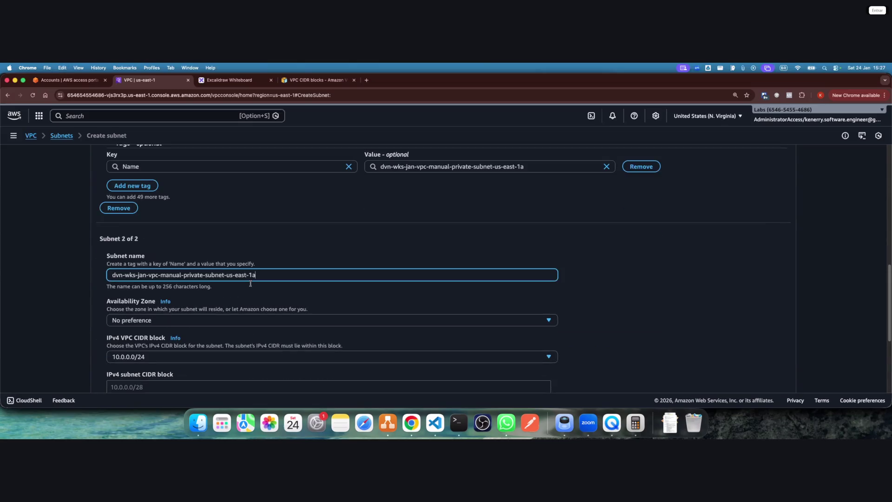
pyautogui.click(196, 320)
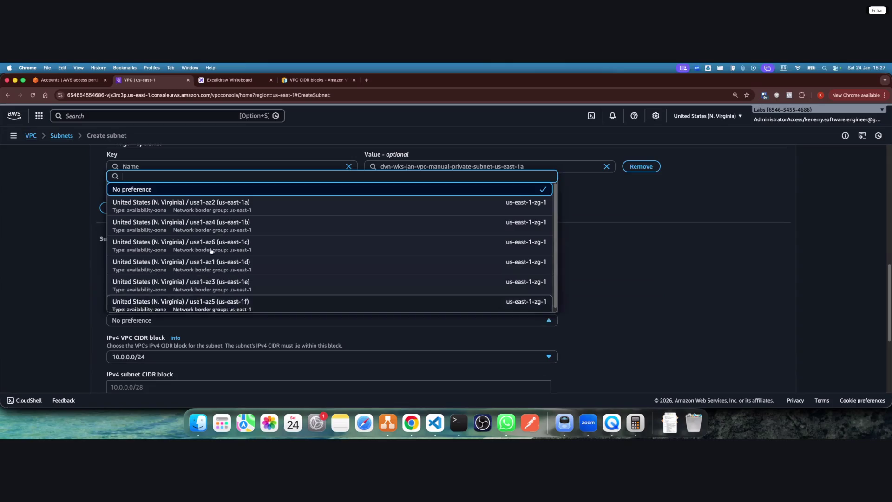
pyautogui.click(223, 229)
pyautogui.scroll(-1, 88, 331)
pyautogui.scroll(-1, 88, 330)
# Give Subnet 2 the CIDR 10.0.0.192/26 and create both private subnets
pyautogui.click(149, 319)
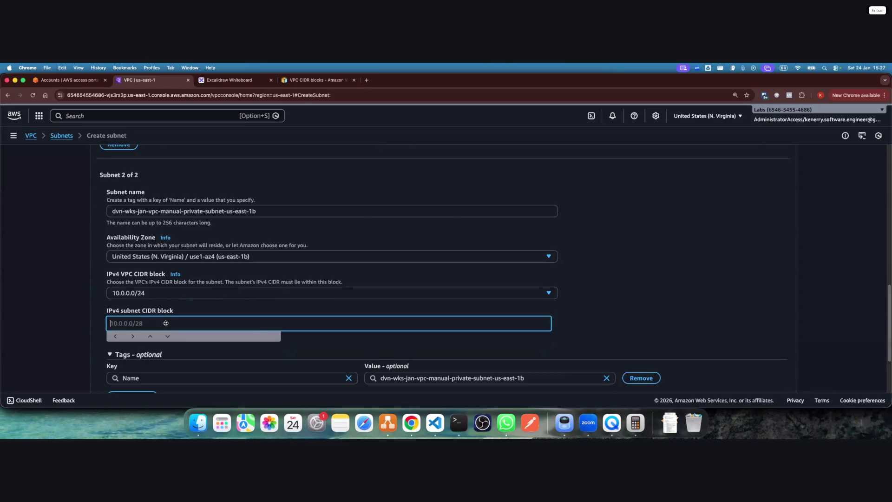
pyautogui.press('super+Tab')
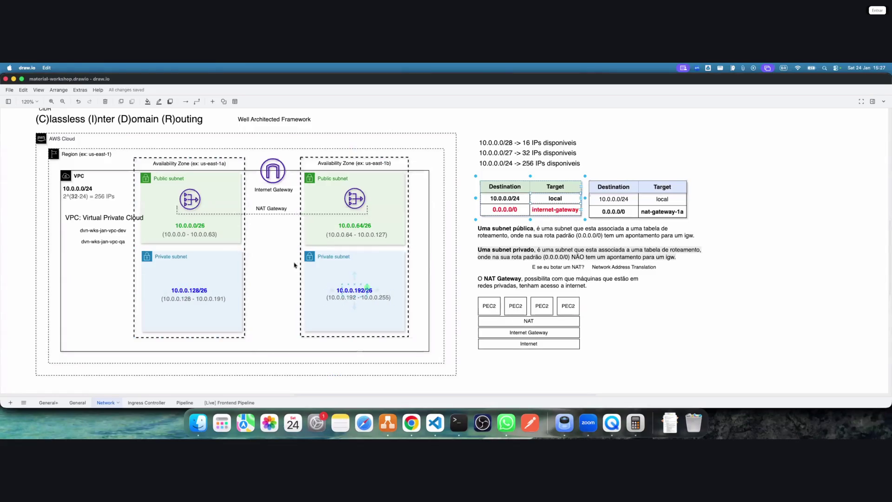
pyautogui.press('super+Tab')
pyautogui.write('10.0.0.')
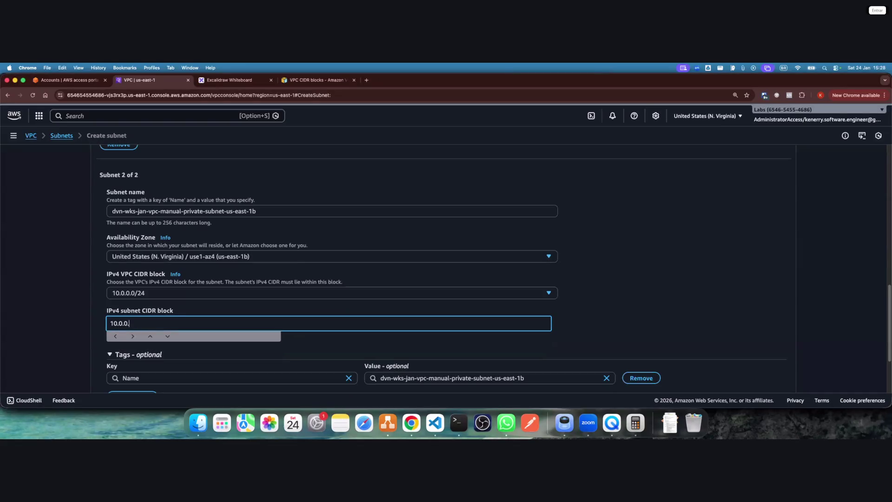
pyautogui.write('192/26')
pyautogui.scroll(-3, 537, 327)
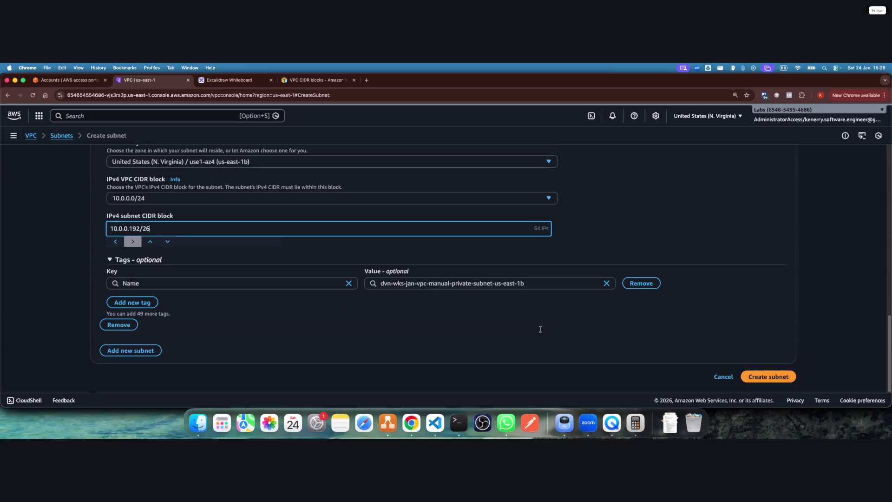
pyautogui.click(768, 376)
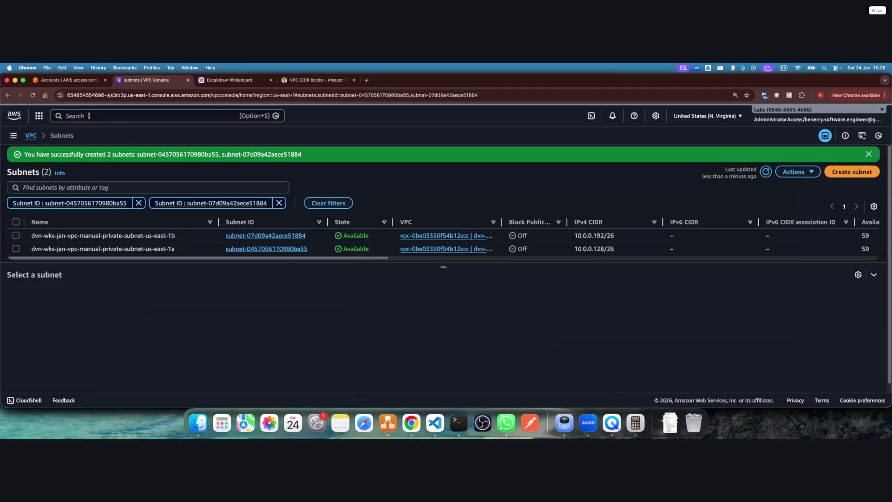
# Mark step 6 beside Subnet Privadas green in the Excalidraw plan
pyautogui.click(227, 81)
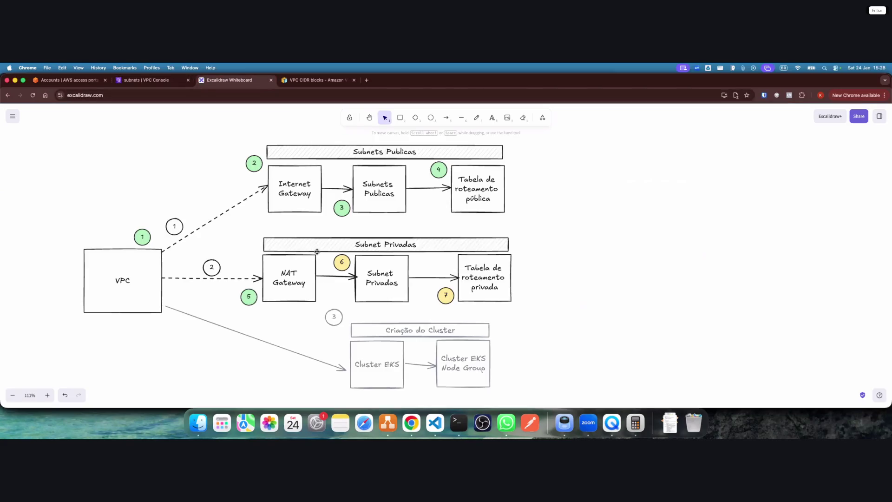
pyautogui.click(342, 265)
pyautogui.click(31, 170)
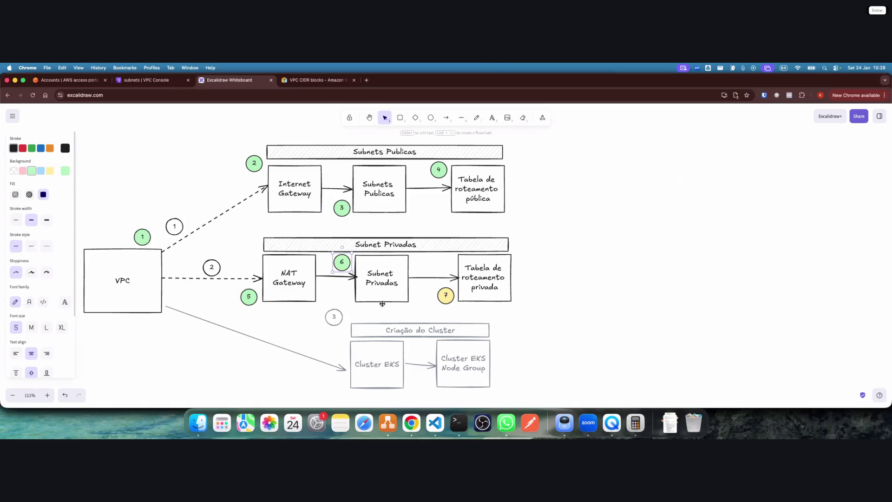
# Go back to the VPC console and open the Route tables section
pyautogui.click(145, 80)
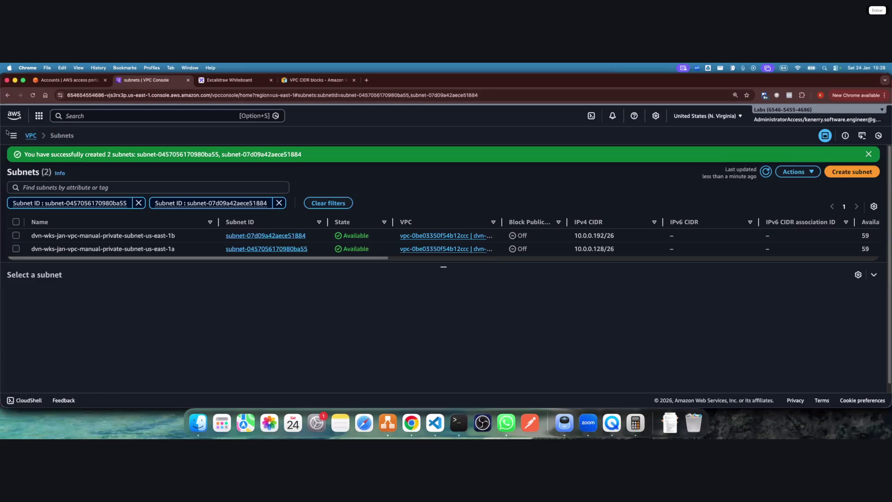
pyautogui.click(14, 135)
pyautogui.click(29, 246)
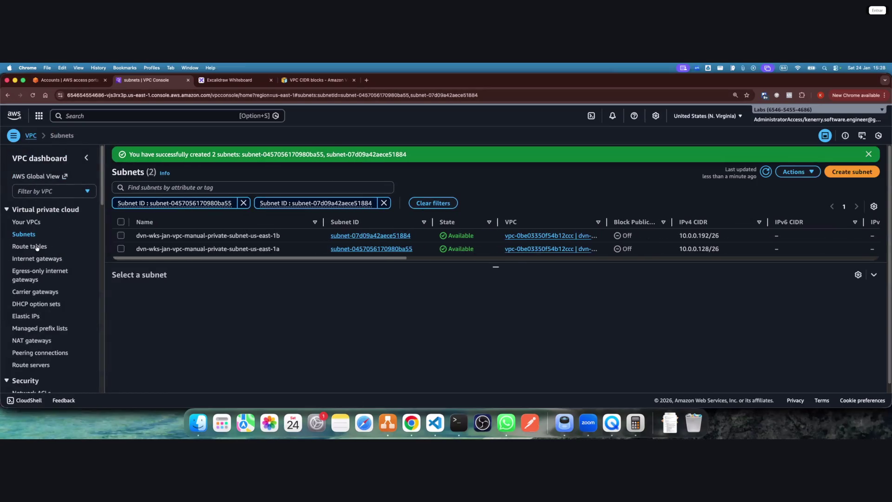
# Create route table dvn-wks-jan-vpc-manual-private-rt in dvn-wks-jan-vpc-manual, adapting the pasted subnet name
pyautogui.click(87, 159)
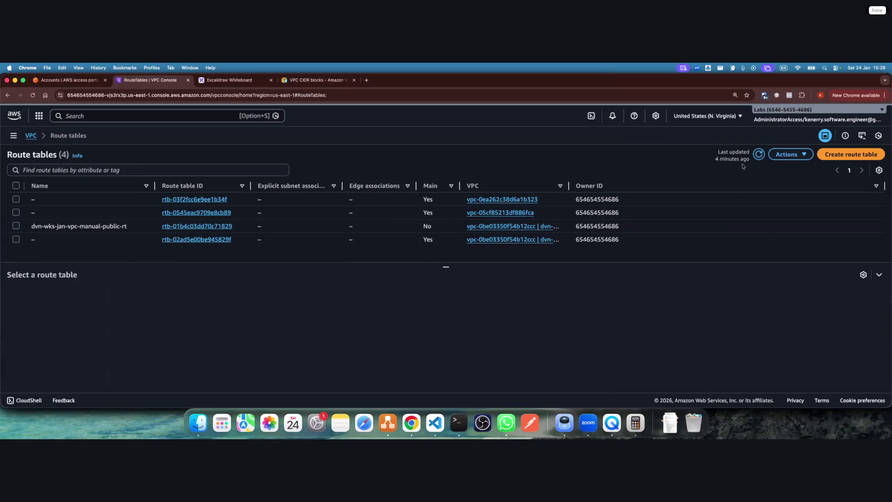
pyautogui.click(845, 155)
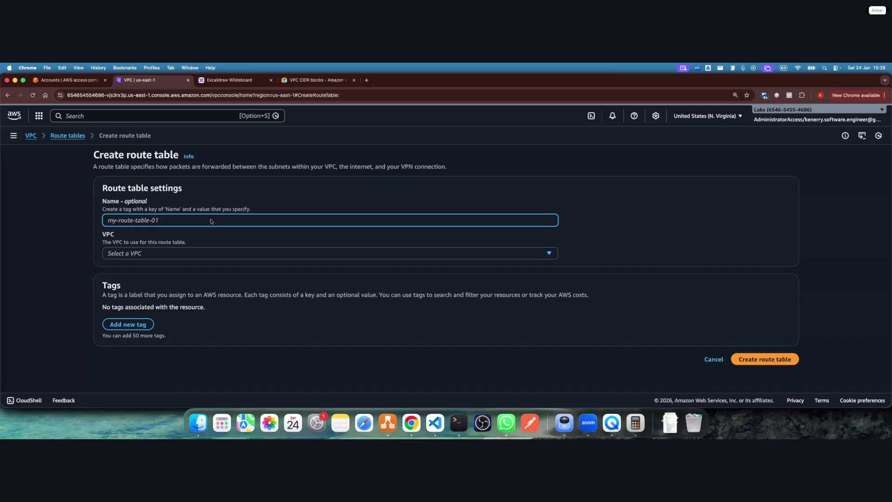
pyautogui.press('super+v')
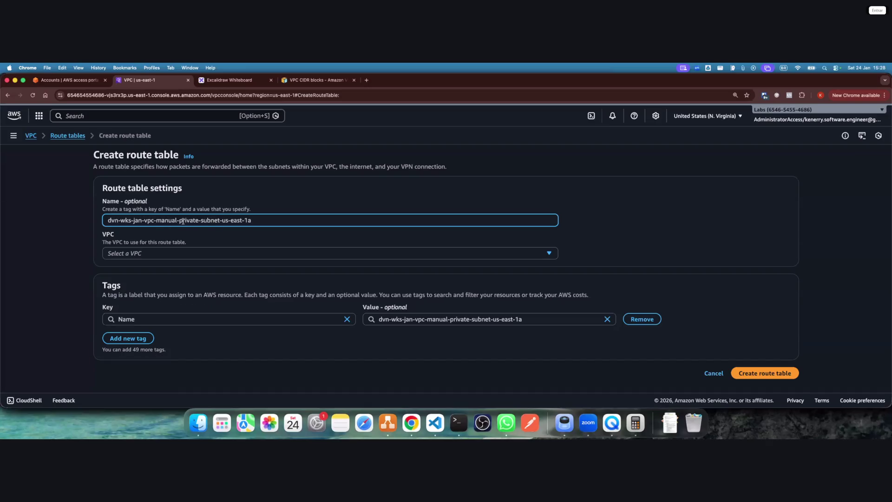
pyautogui.moveTo(185, 221); pyautogui.dragTo(352, 216)
pyautogui.press('Right')
pyautogui.write('rt')
pyautogui.click(331, 254)
pyautogui.click(313, 291)
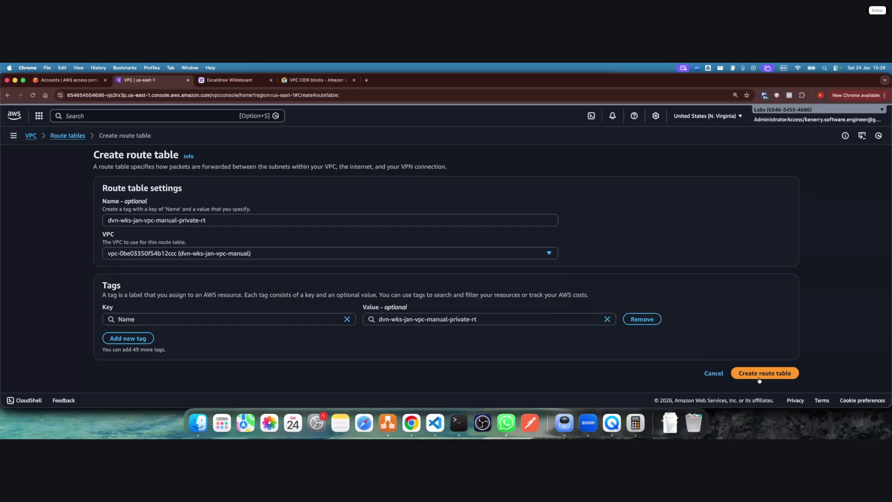
pyautogui.click(763, 374)
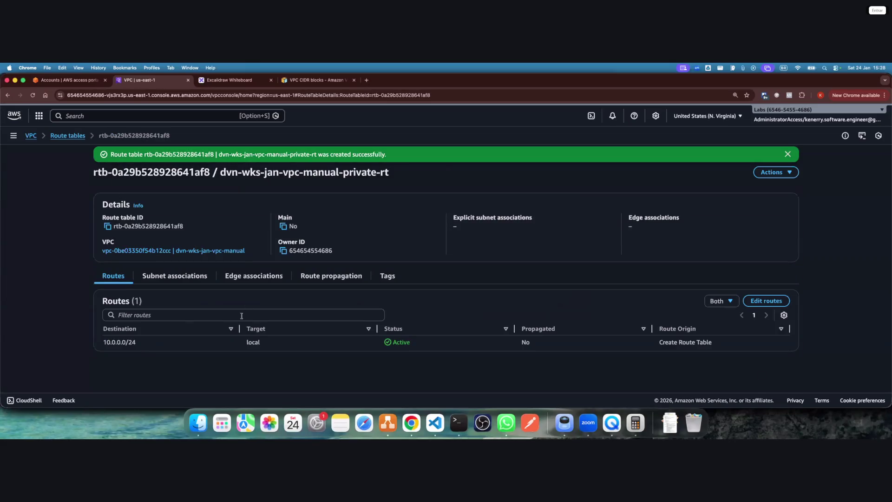
# Add a 0.0.0.0/0 route to the NAT gateway on the private route table and save it
pyautogui.click(788, 301)
pyautogui.click(140, 233)
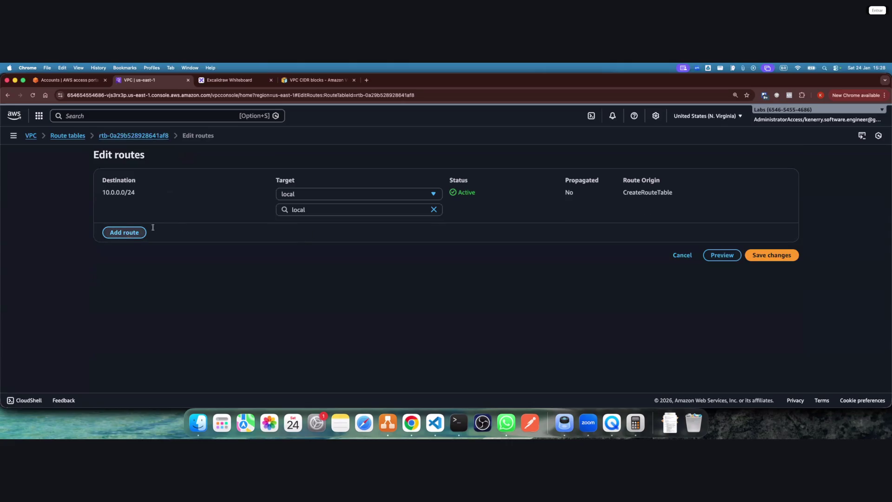
pyautogui.click(154, 238)
pyautogui.click(324, 225)
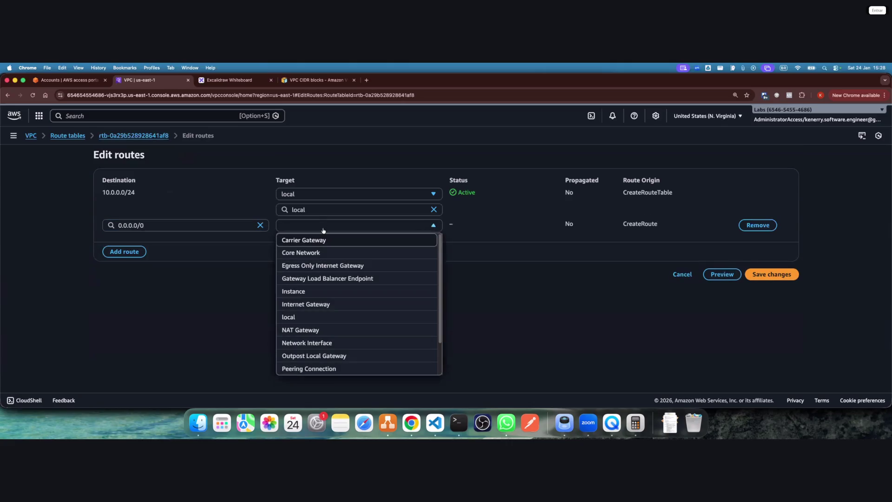
pyautogui.click(343, 331)
pyautogui.write('nat-')
pyautogui.click(321, 268)
pyautogui.click(770, 286)
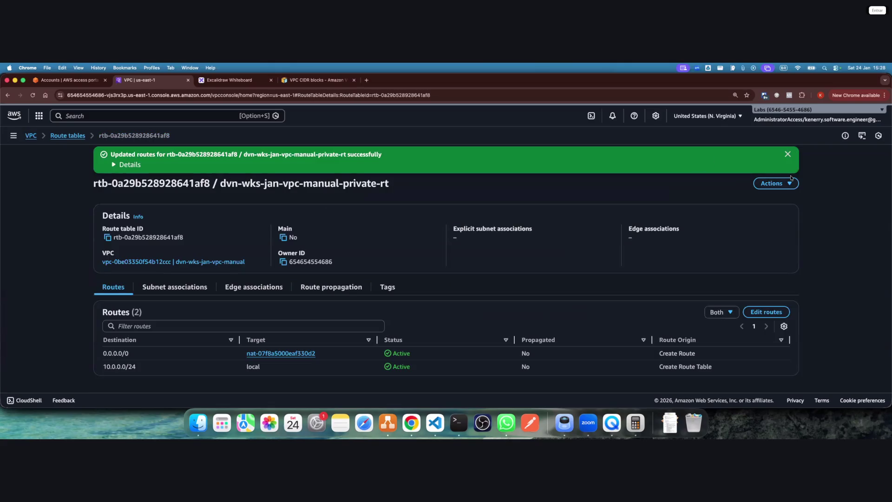
pyautogui.click(787, 155)
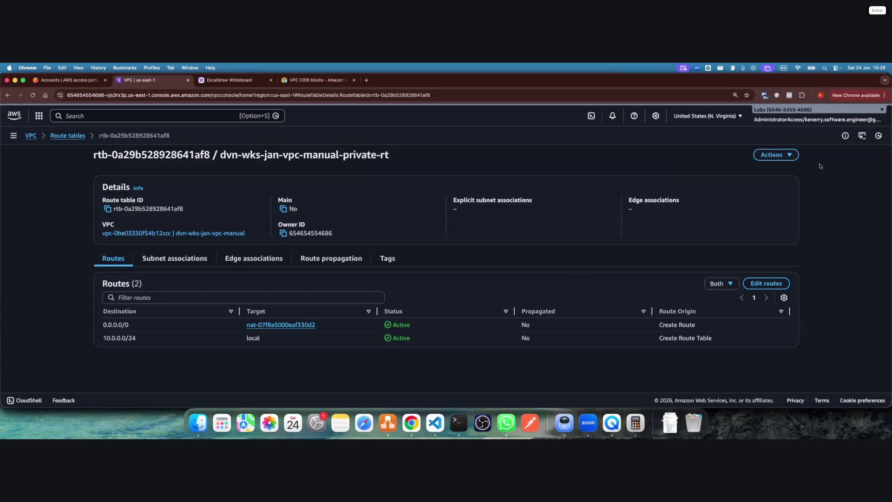
pyautogui.click(67, 135)
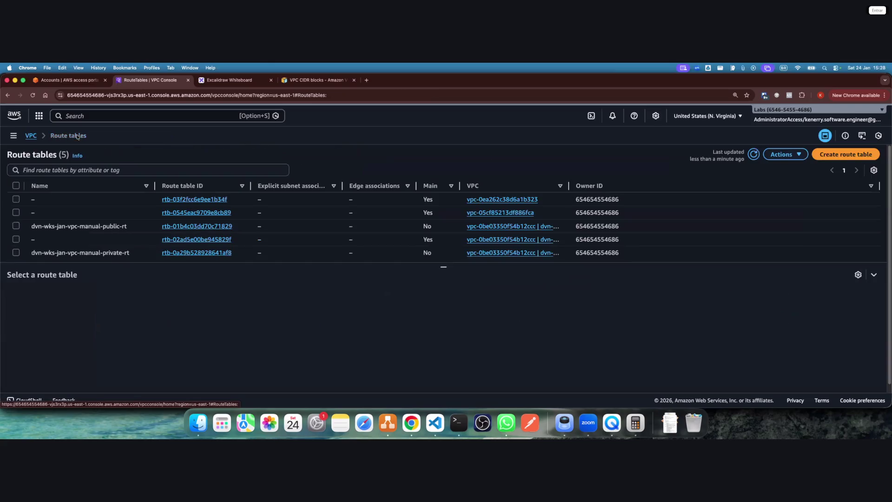
# Sort route tables by Name and show the subnet associations of dvn-wks-jan-vpc-manual-private-rt
pyautogui.click(85, 186)
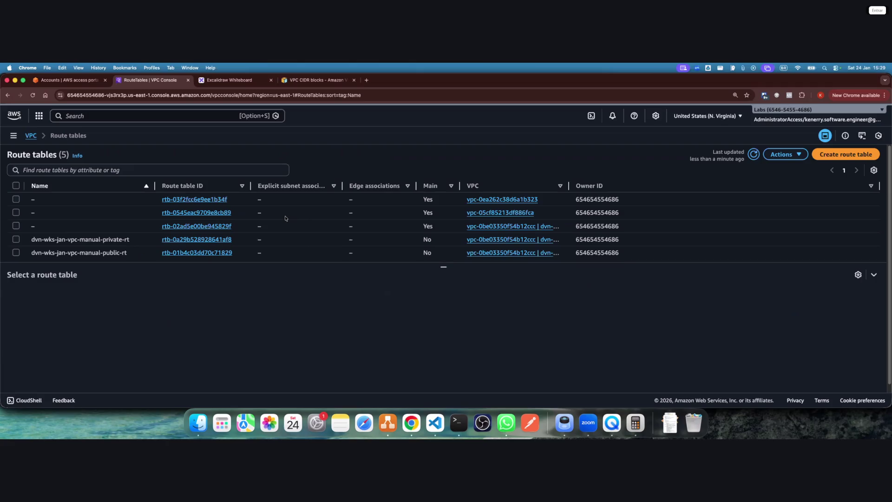
pyautogui.click(17, 239)
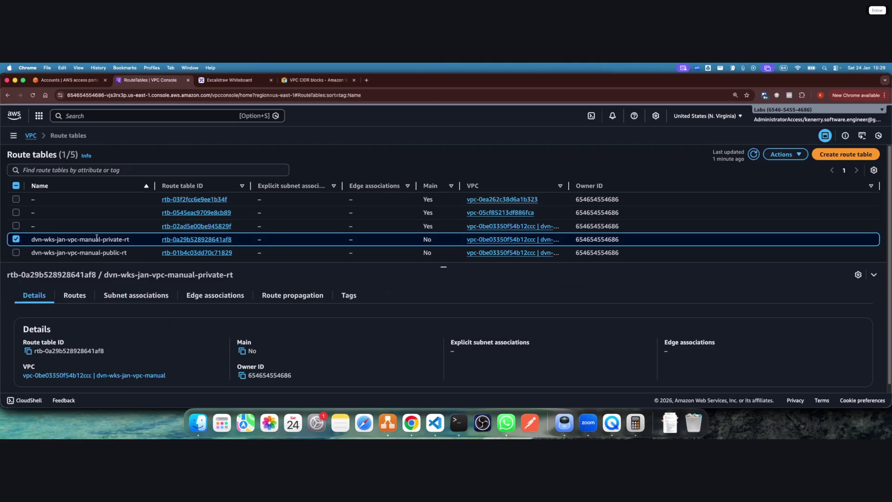
pyautogui.click(147, 299)
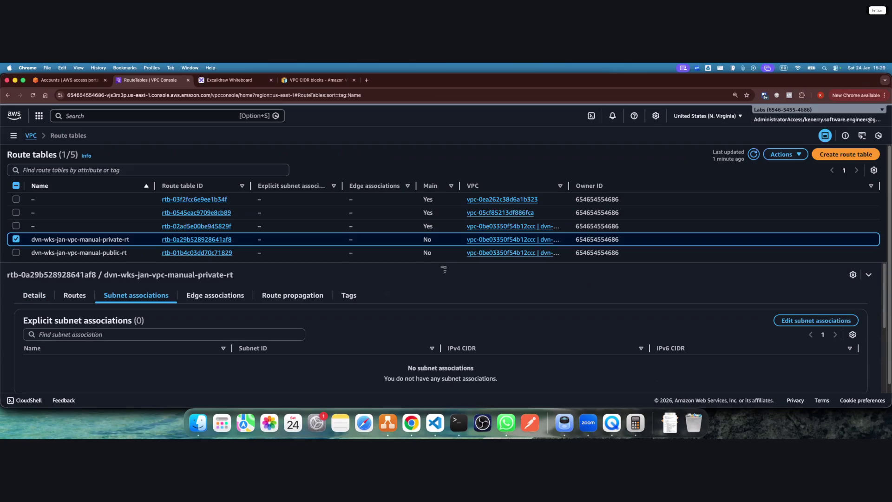
# Tick the private us-east-1b and us-east-1a subnets in private-rt's subnet associations and save
pyautogui.moveTo(444, 267); pyautogui.dragTo(446, 210)
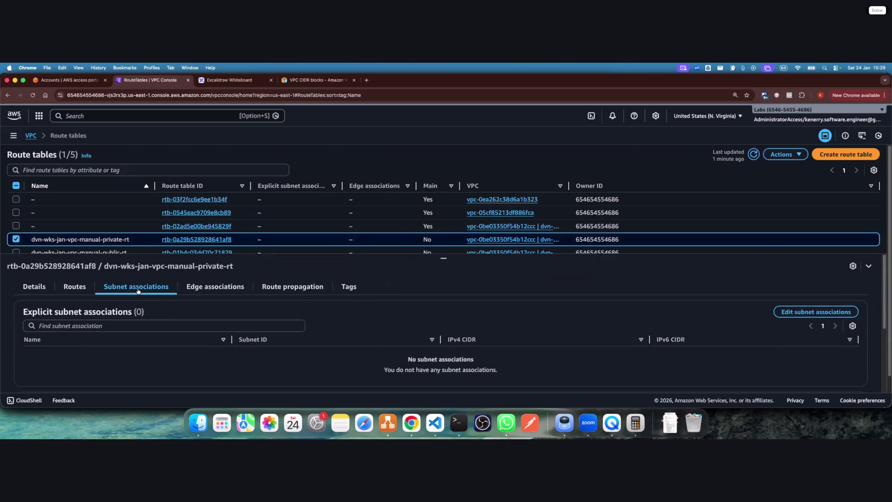
pyautogui.click(781, 314)
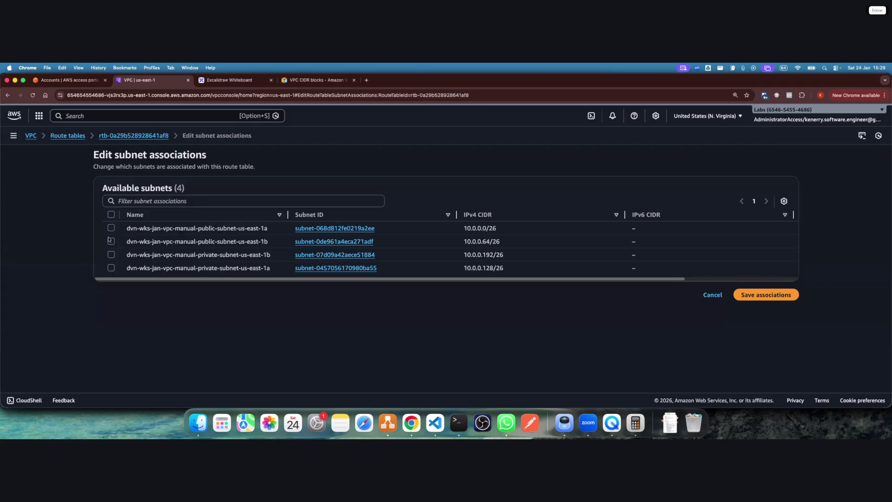
pyautogui.click(111, 255)
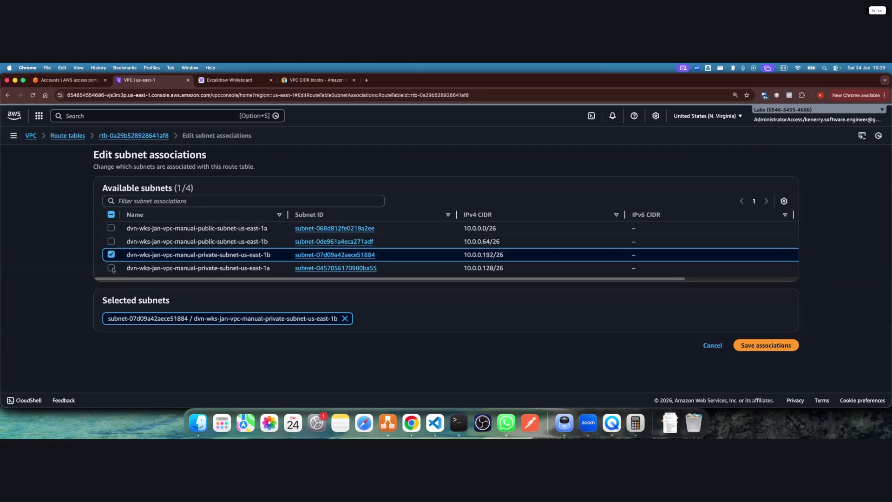
pyautogui.click(111, 268)
pyautogui.click(772, 350)
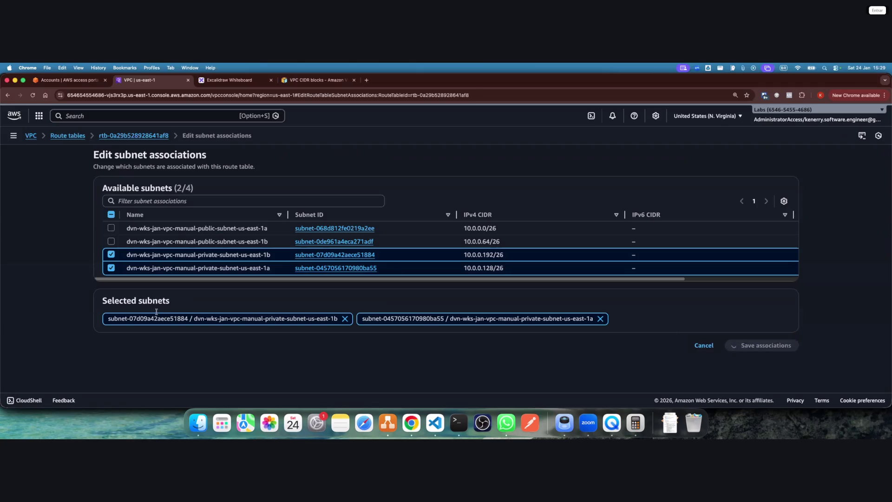
pyautogui.scroll(-3, 18, 225)
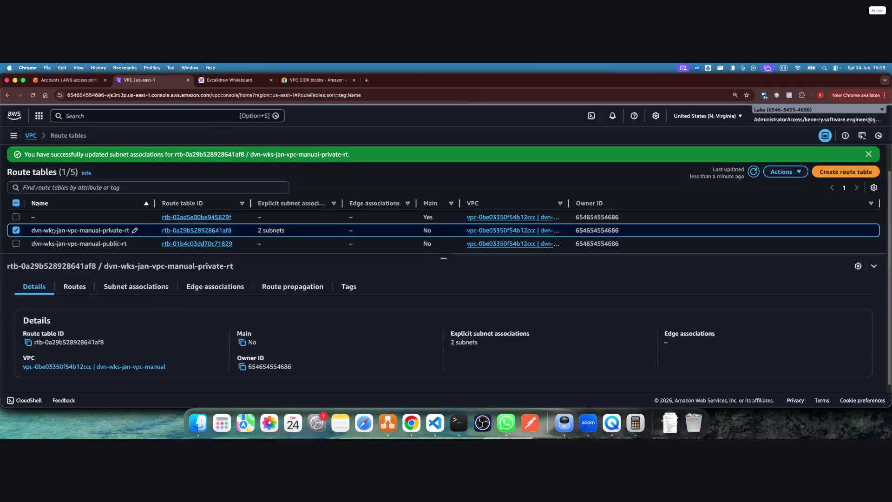
# Associate the public us-east-1a and us-east-1b subnets with dvn-wks-jan-vpc-manual-public-rt
pyautogui.click(16, 222)
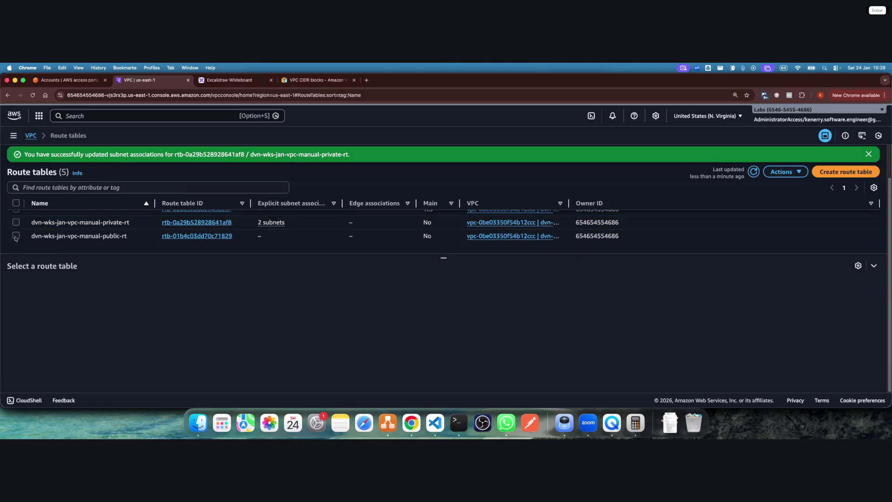
pyautogui.click(16, 236)
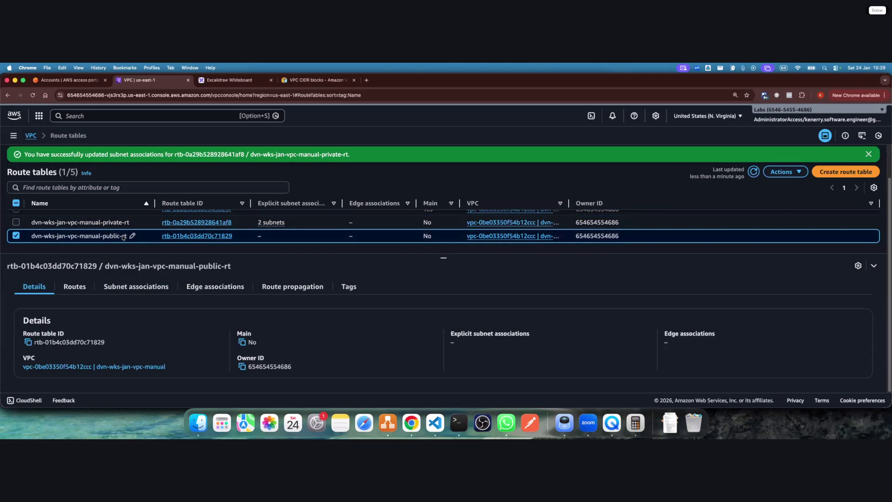
pyautogui.click(133, 291)
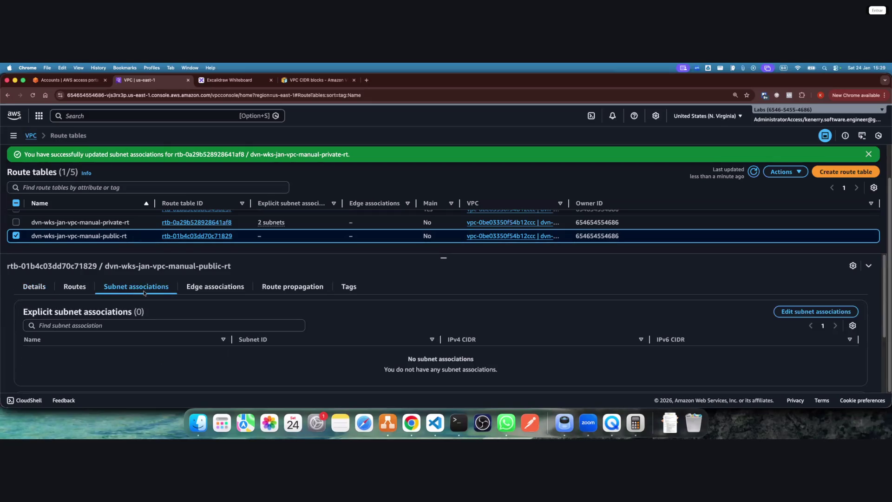
pyautogui.click(793, 311)
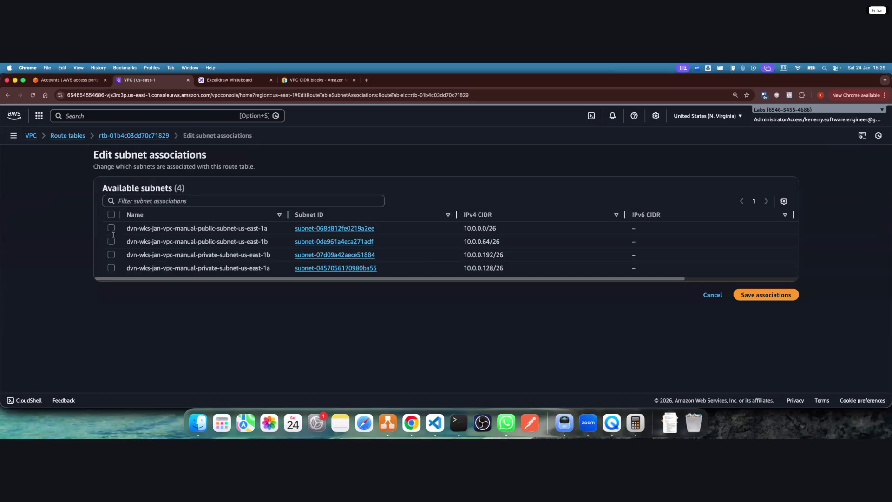
pyautogui.click(111, 228)
pyautogui.click(111, 241)
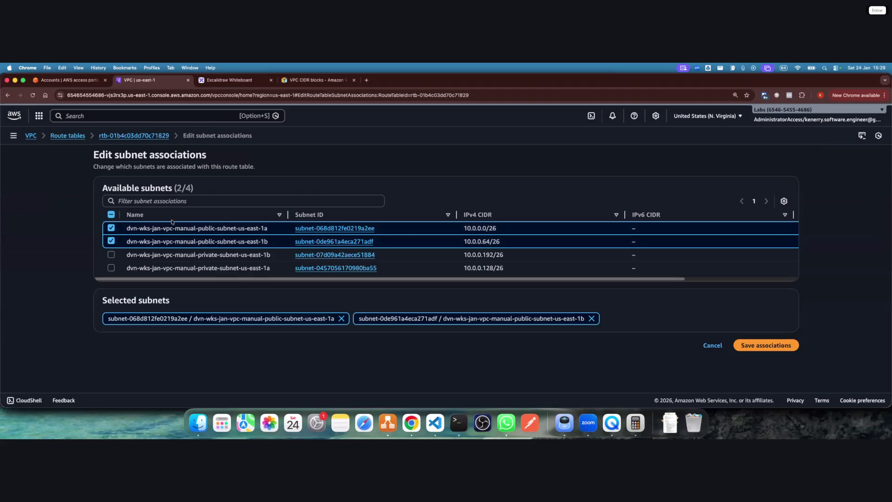
pyautogui.click(759, 346)
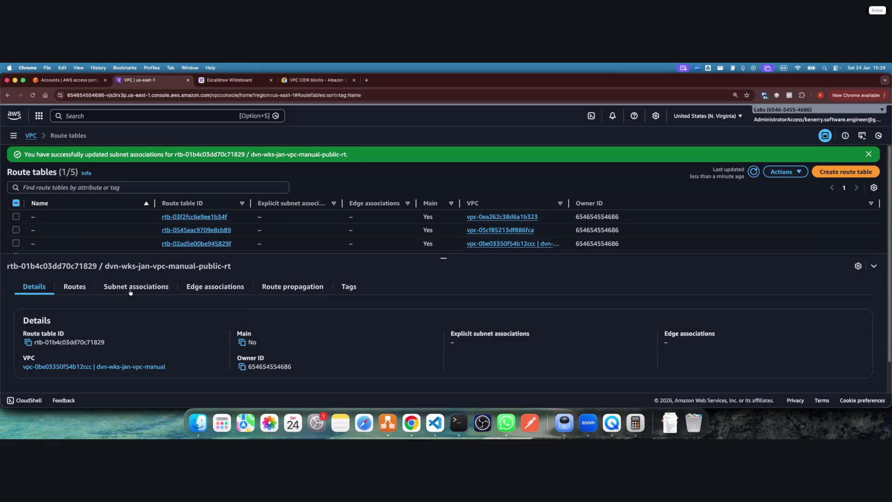
# Reload route tables, confirm public-rt and private-rt each list two subnets, then open Your VPCs
pyautogui.click(120, 293)
pyautogui.scroll(-1, 274, 318)
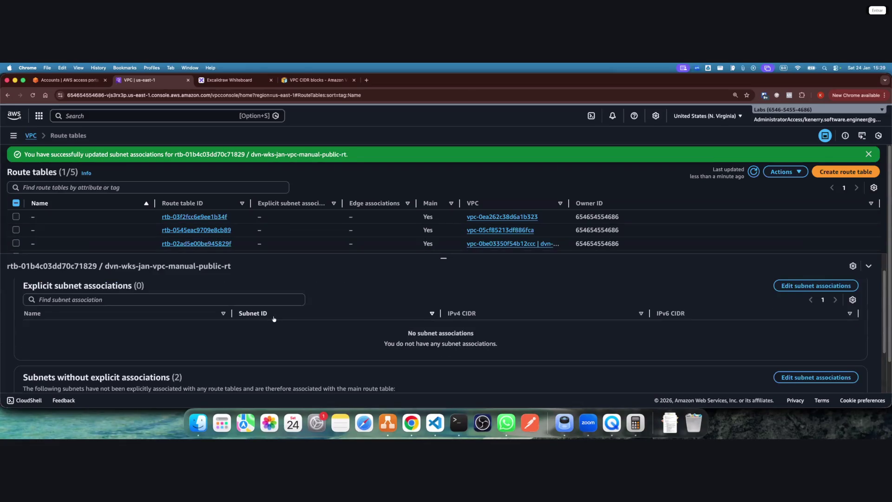
pyautogui.scroll(1, 274, 319)
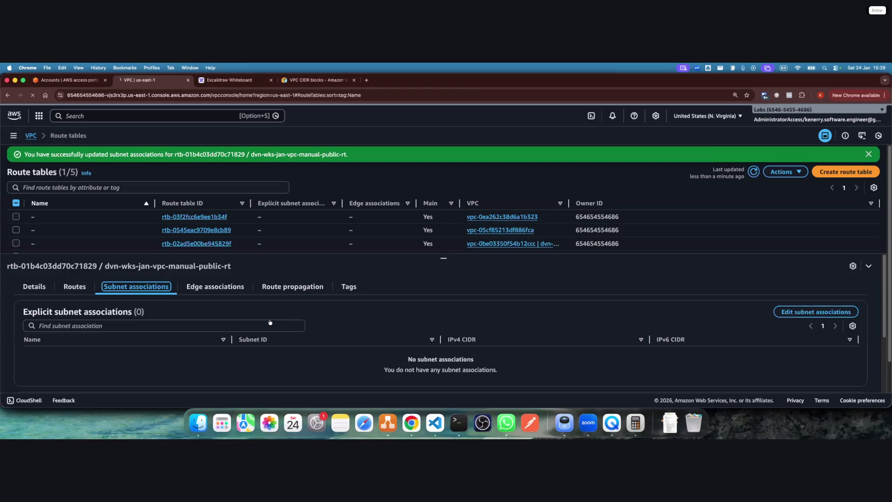
pyautogui.press('super+r')
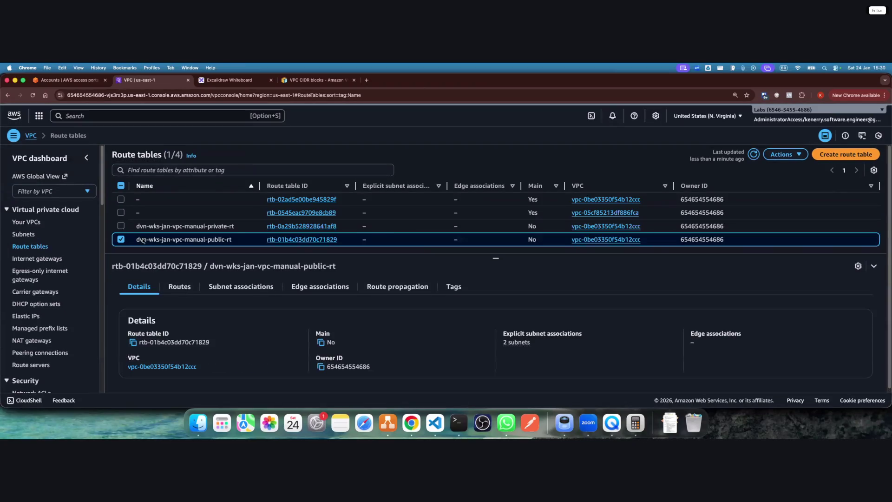
pyautogui.click(251, 289)
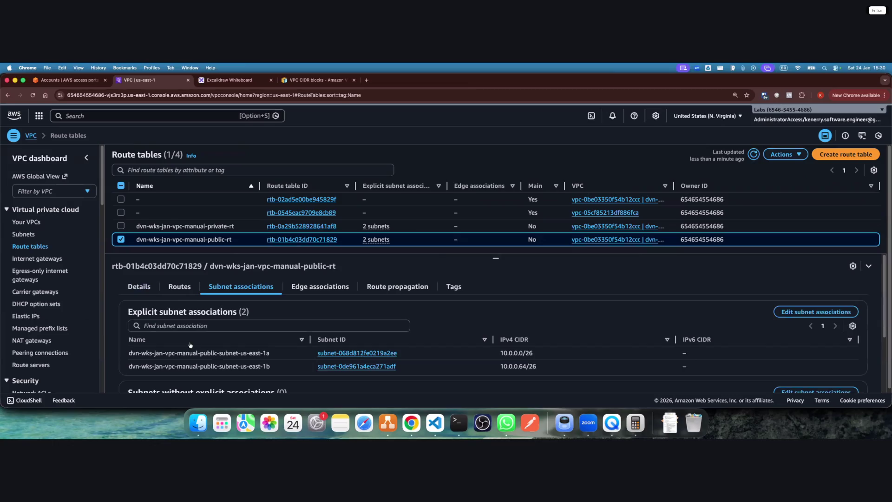
pyautogui.click(121, 239)
pyautogui.click(121, 226)
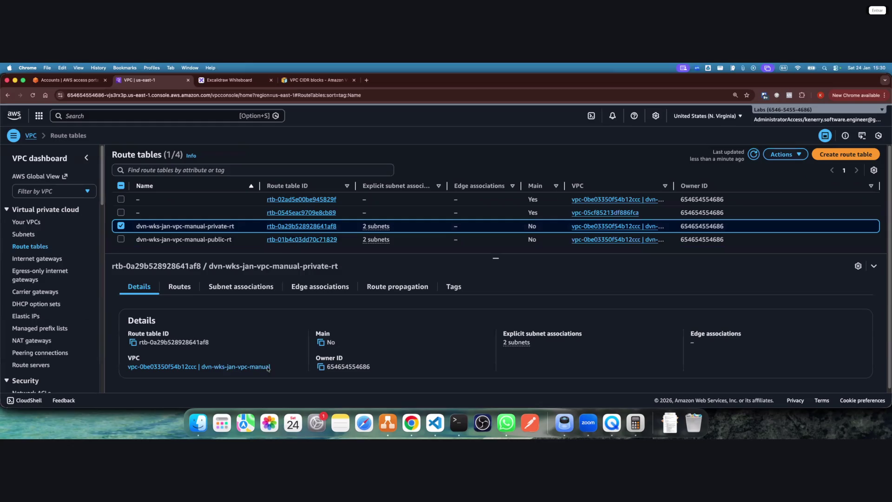
pyautogui.click(253, 286)
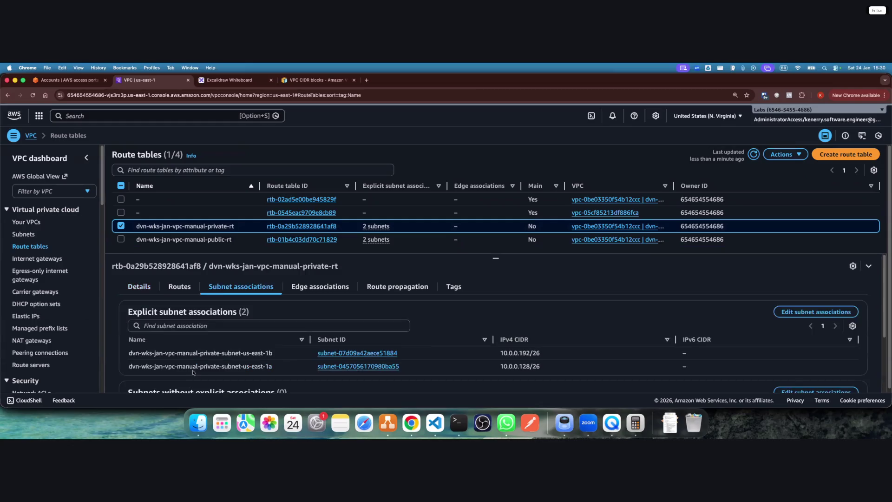
pyautogui.click(122, 226)
pyautogui.click(27, 222)
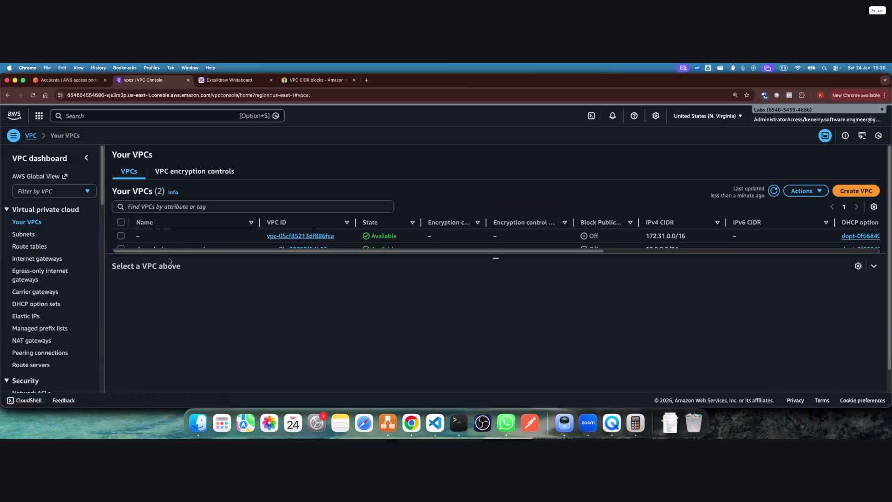
# Select the dvn-wks-jan-vpc-manual VPC and bring up its Resource map tab
pyautogui.moveTo(493, 258); pyautogui.dragTo(484, 392)
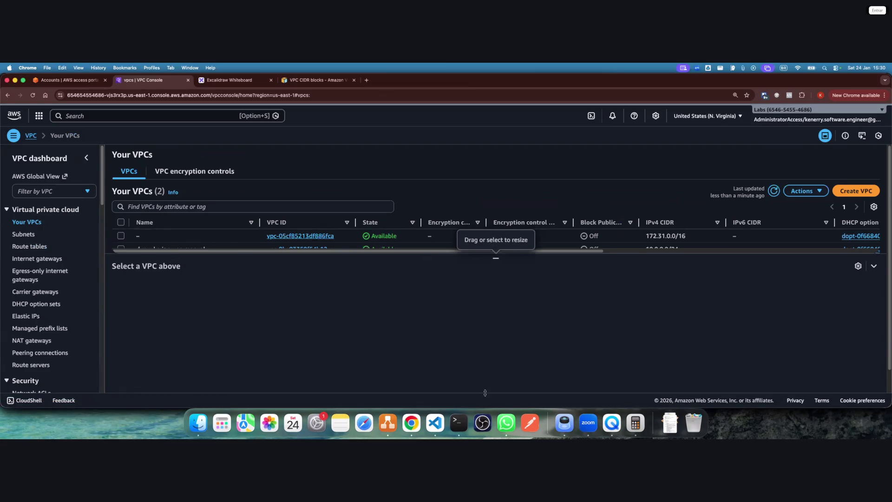
pyautogui.click(178, 250)
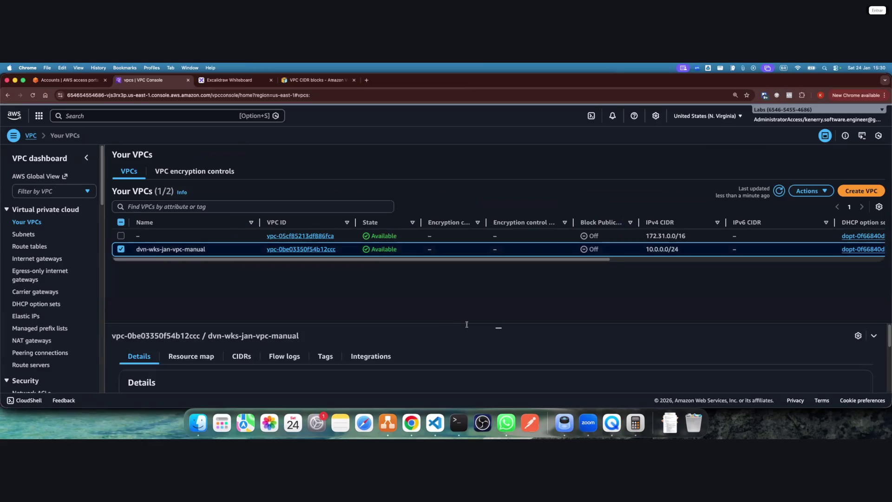
pyautogui.moveTo(498, 328); pyautogui.dragTo(498, 260)
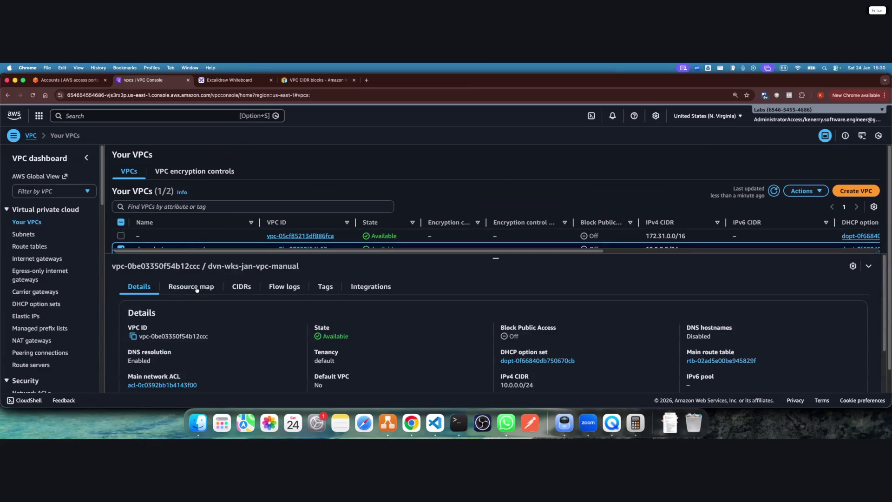
pyautogui.click(197, 288)
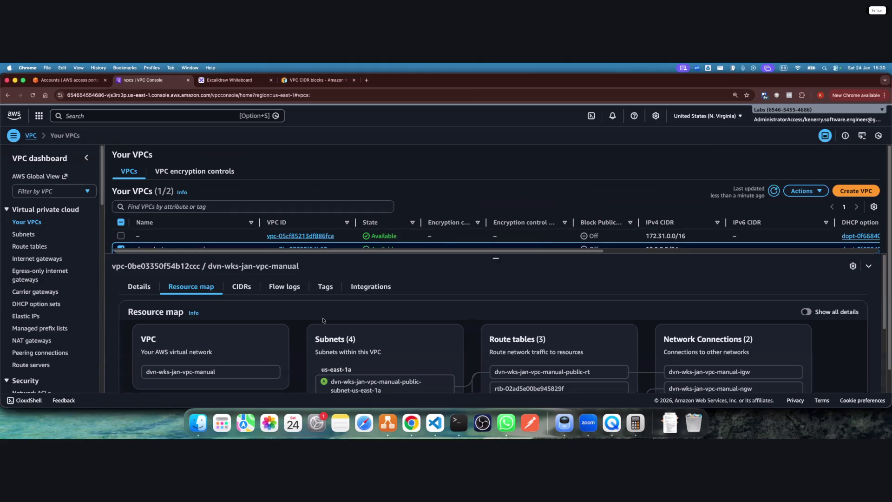
# Scroll through the VPC's resource map, then return to the draw.io network diagram
pyautogui.scroll(-2, 592, 314)
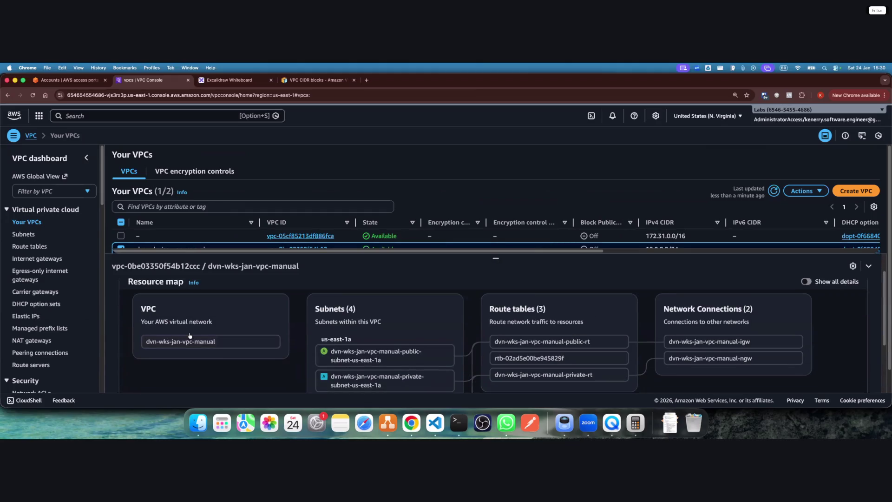
pyautogui.scroll(-1, 200, 339)
pyautogui.scroll(-1, 278, 339)
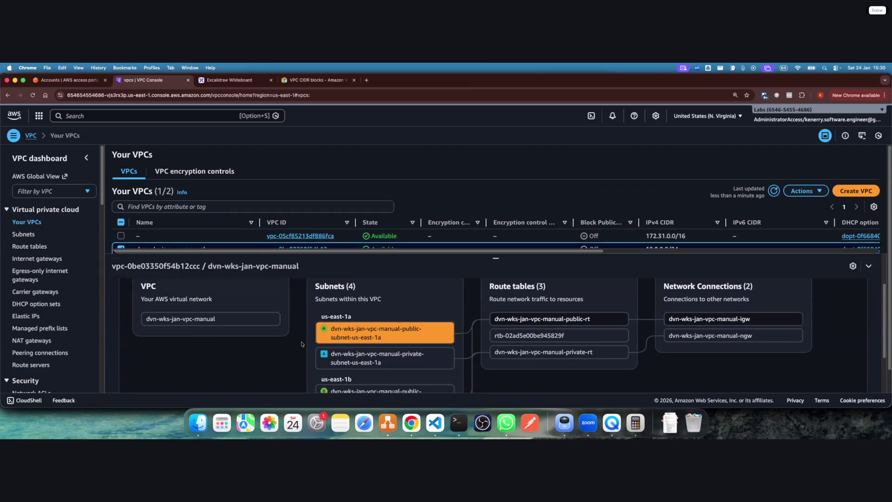
pyautogui.press('super+Tab')
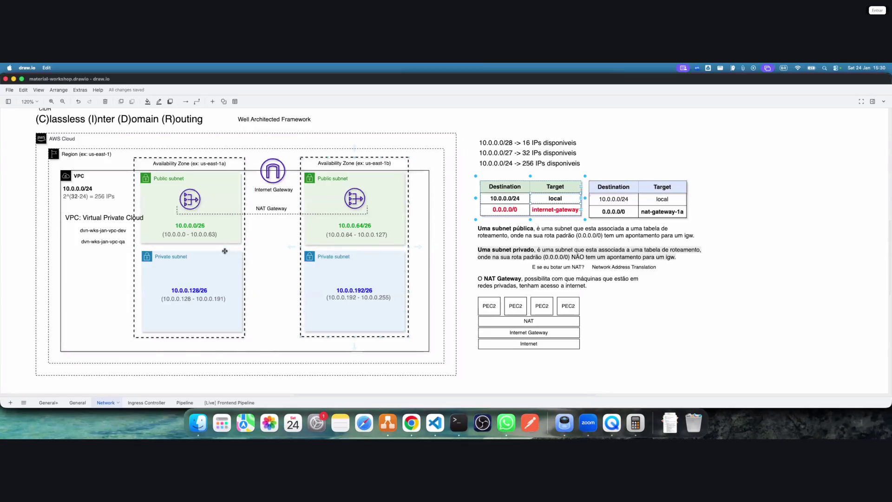
pyautogui.press('super+Tab')
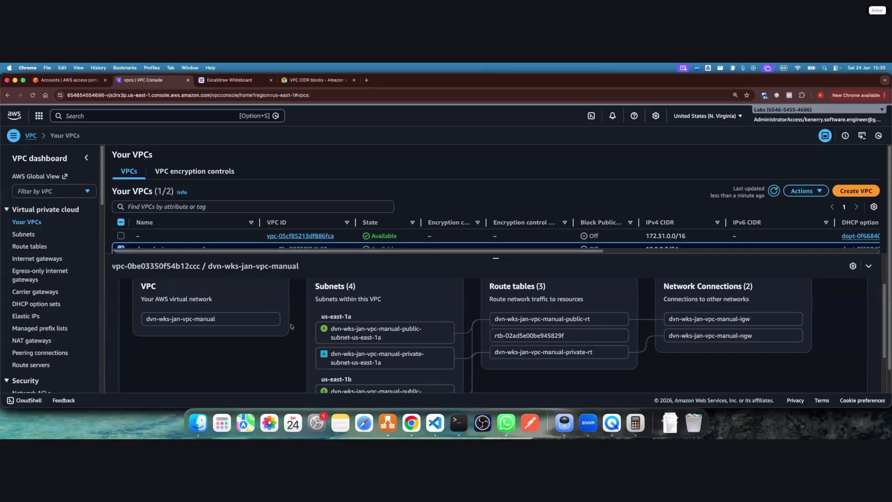
pyautogui.scroll(-1, 292, 327)
pyautogui.click(366, 319)
pyautogui.click(334, 344)
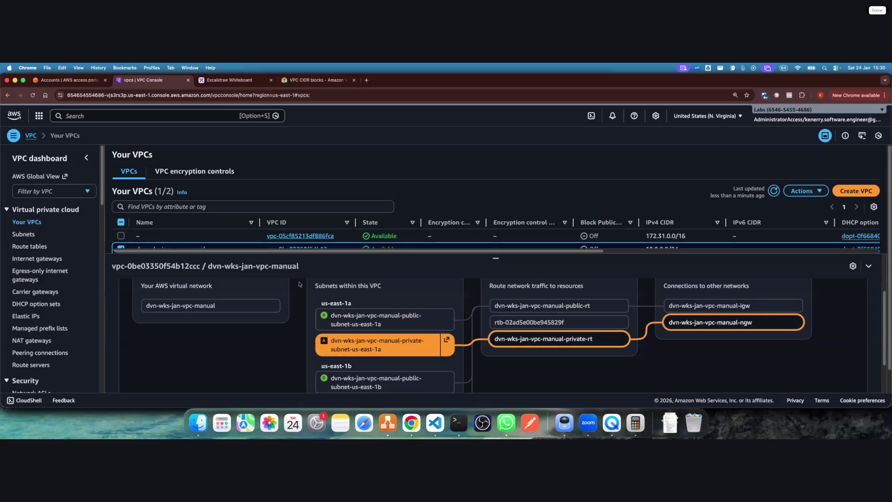
pyautogui.press('super+Tab')
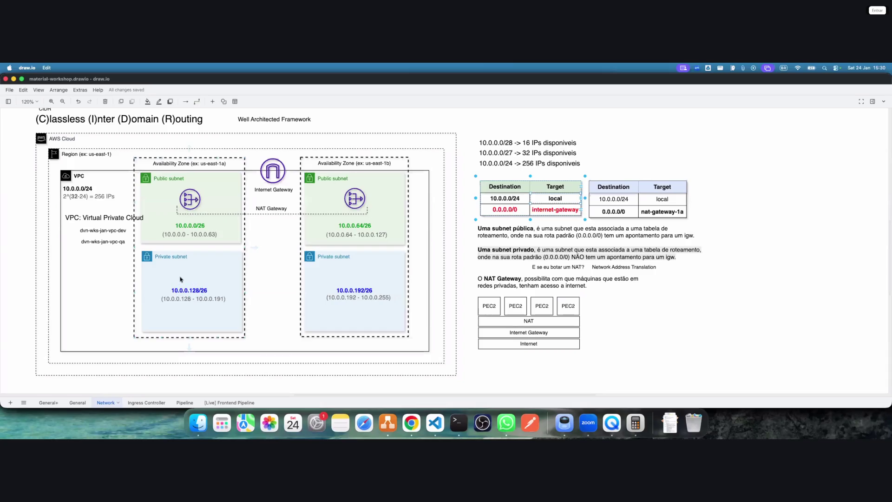
pyautogui.press('super+Tab')
pyautogui.click(377, 346)
pyautogui.scroll(-2, 377, 362)
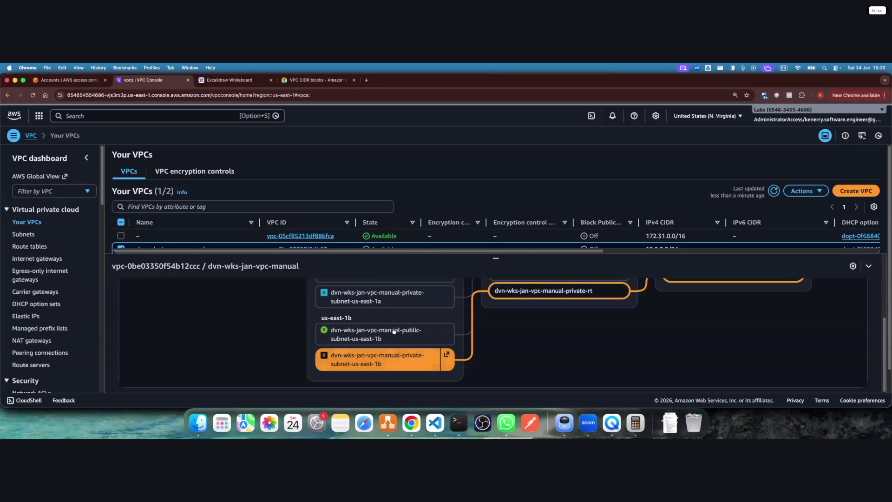
pyautogui.press('super+Tab')
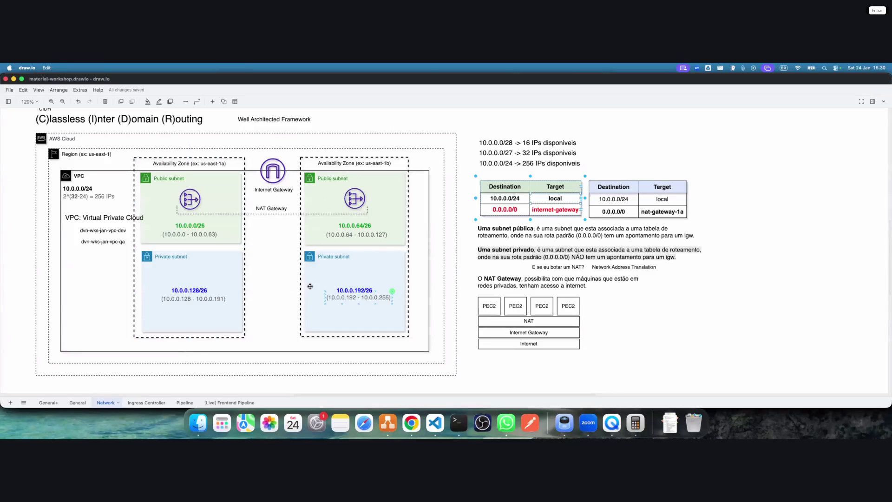
pyautogui.press('super+Tab')
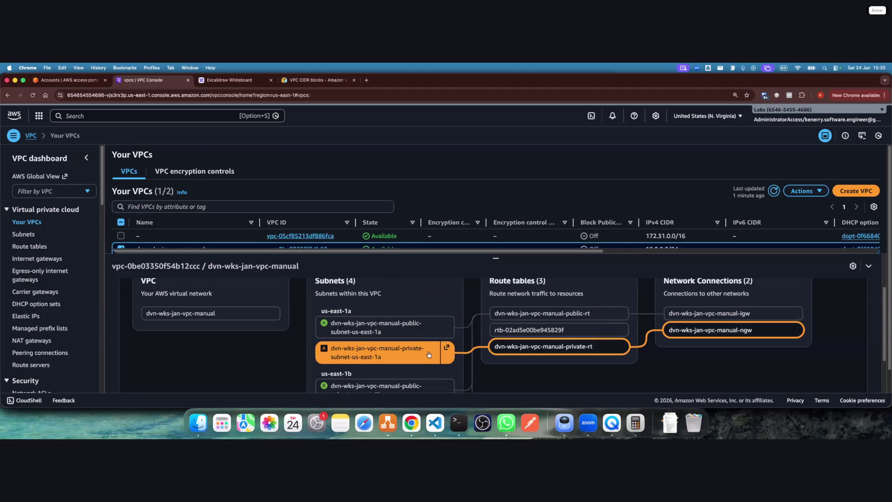
# Review the dvn-wks-jan-vpc-manual resource map, then deselect that VPC to close its details
pyautogui.scroll(-2, 435, 352)
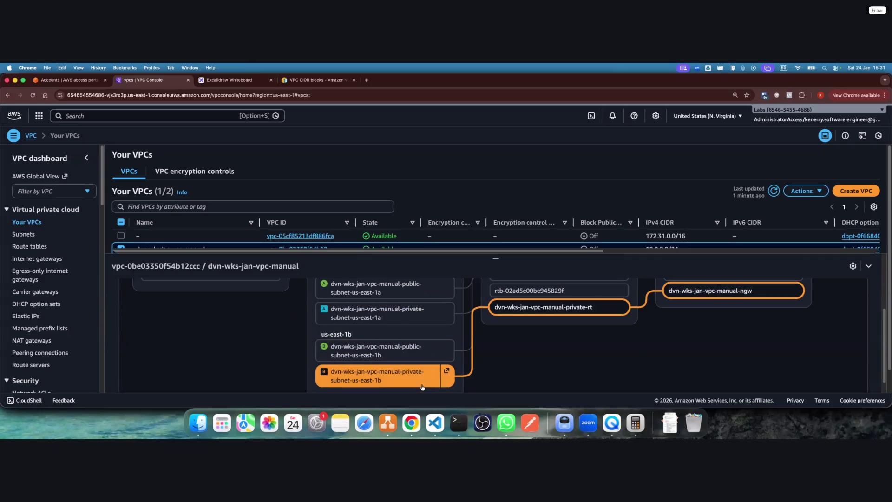
pyautogui.scroll(1, 423, 362)
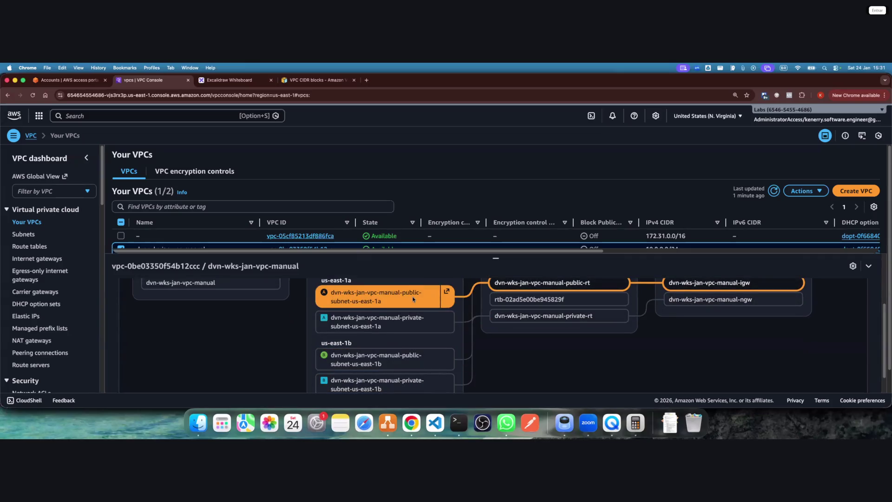
pyautogui.scroll(3, 412, 300)
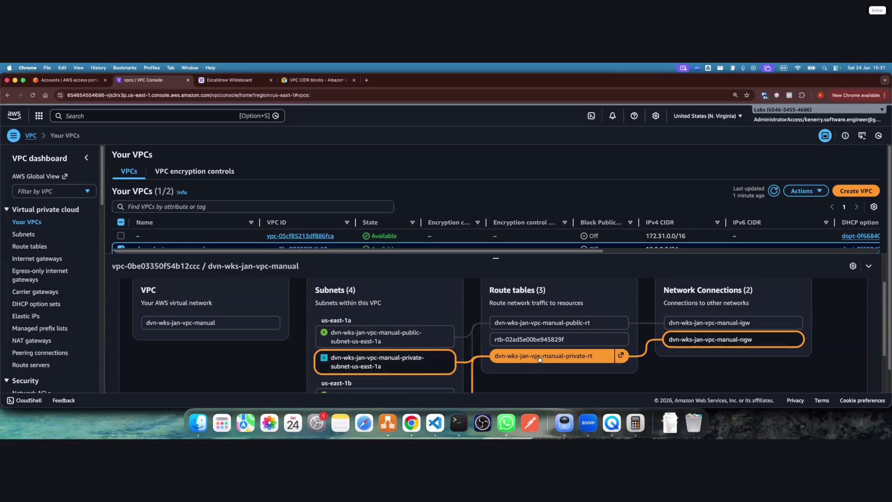
pyautogui.scroll(-1, 539, 358)
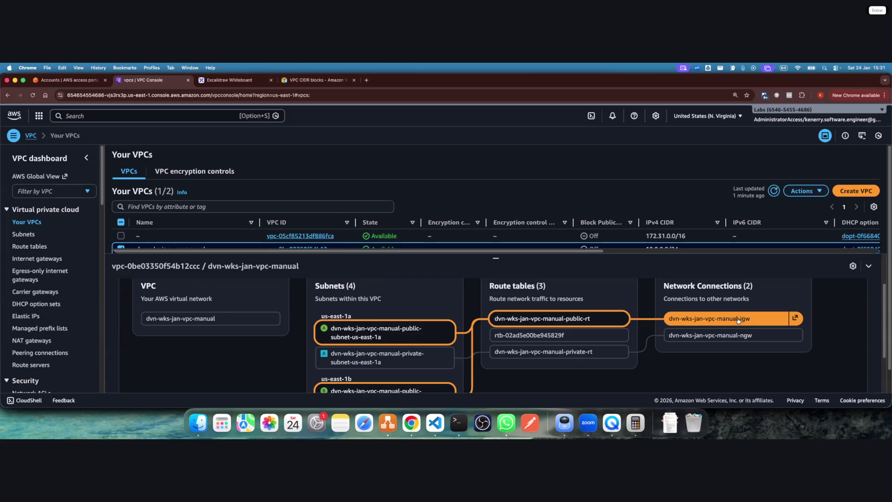
pyautogui.scroll(-2, 118, 239)
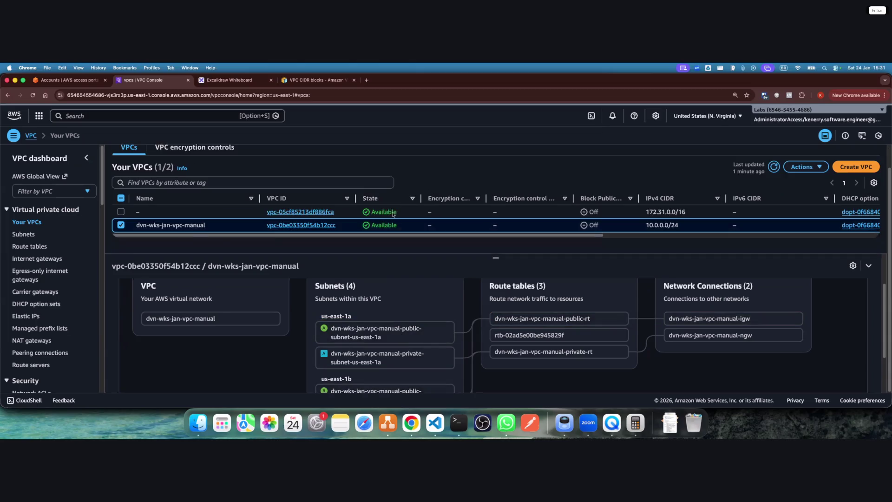
pyautogui.click(122, 226)
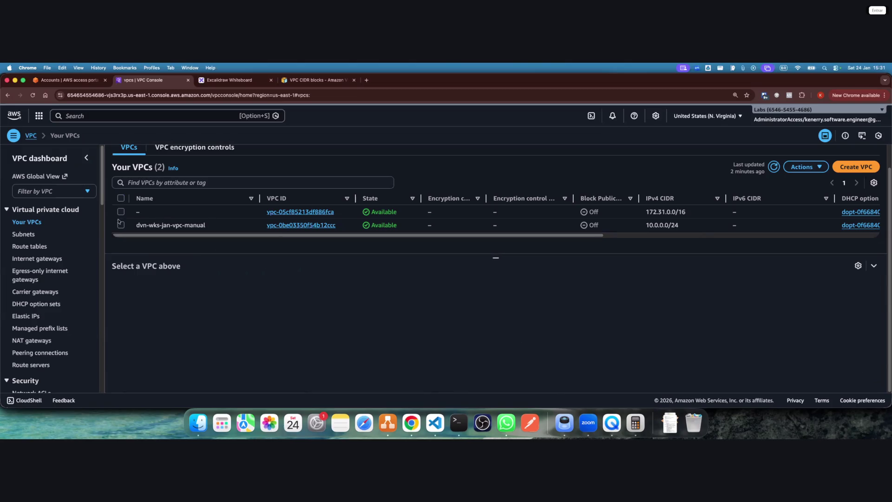
# Check dvn-wks-jan-vpc-manual-private-rt's 0.0.0.0/0 NAT route and its two subnet associations
pyautogui.click(34, 246)
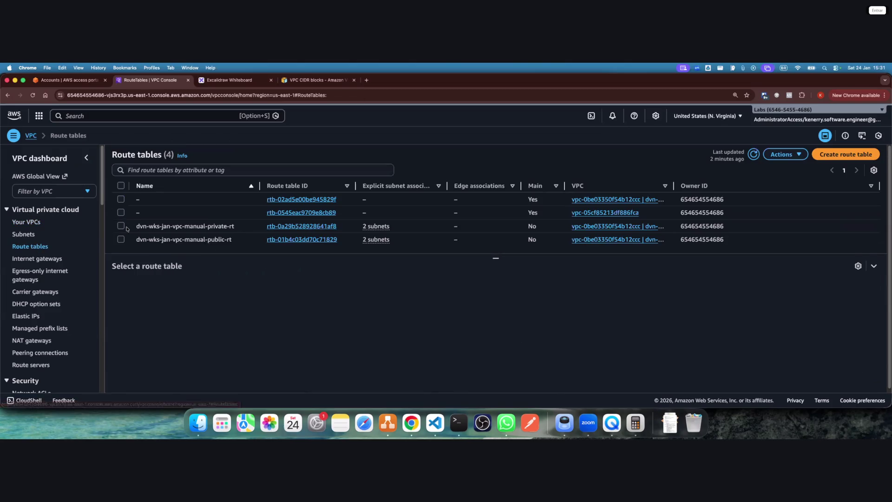
pyautogui.click(126, 227)
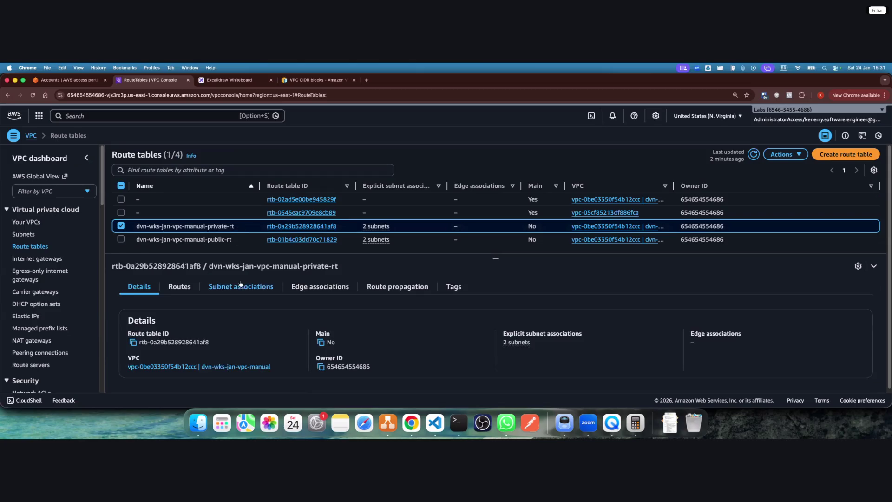
pyautogui.click(190, 289)
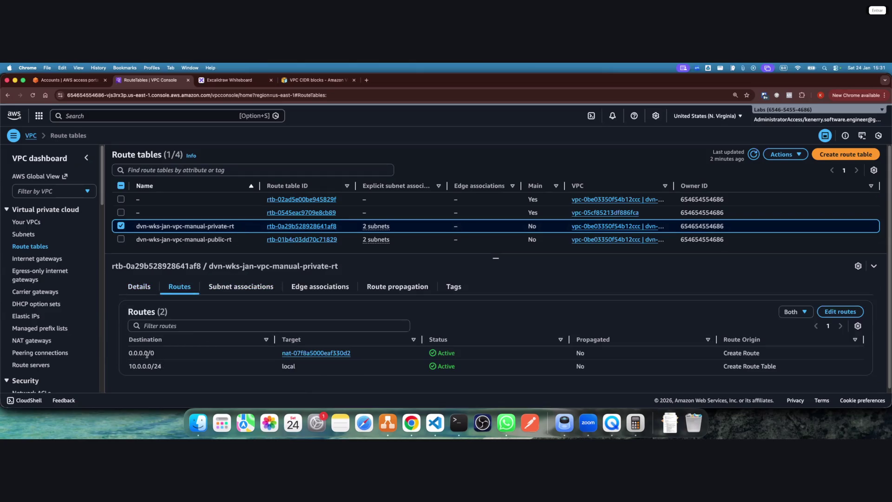
pyautogui.click(235, 286)
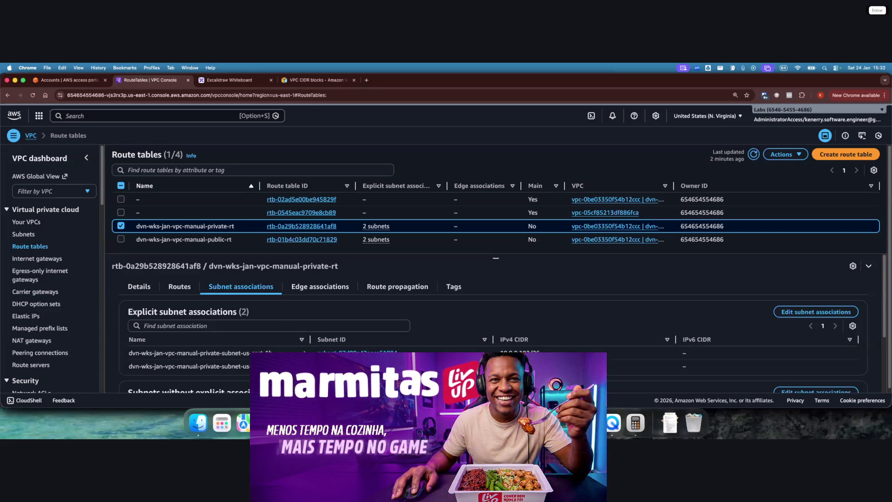
pyautogui.click(179, 286)
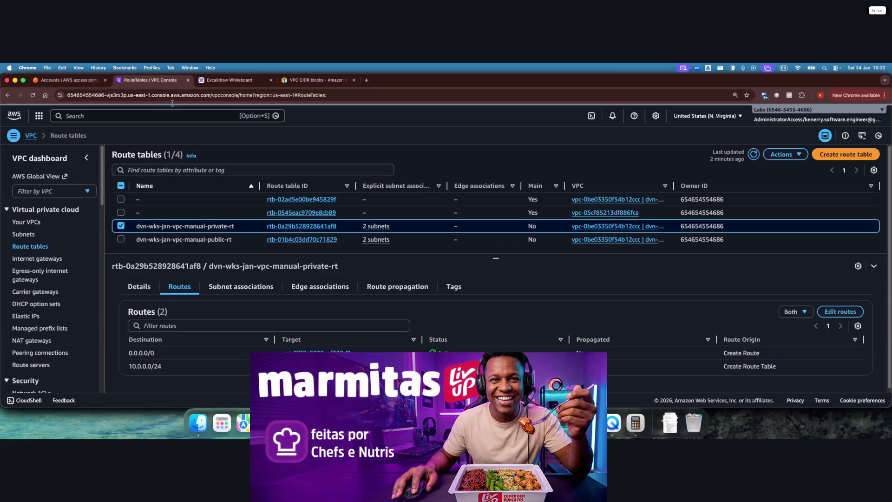
pyautogui.click(201, 85)
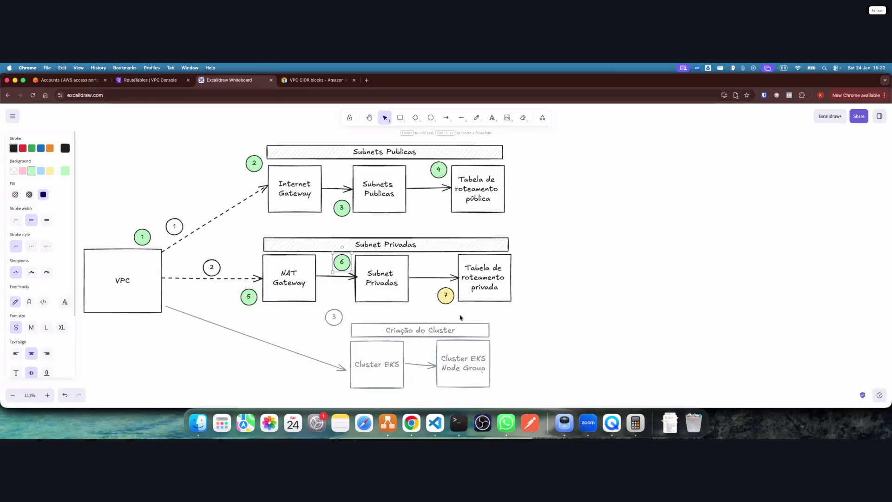
# Make step circle 7 green on the diagram, then return to the route tables list
pyautogui.click(418, 313)
pyautogui.click(446, 295)
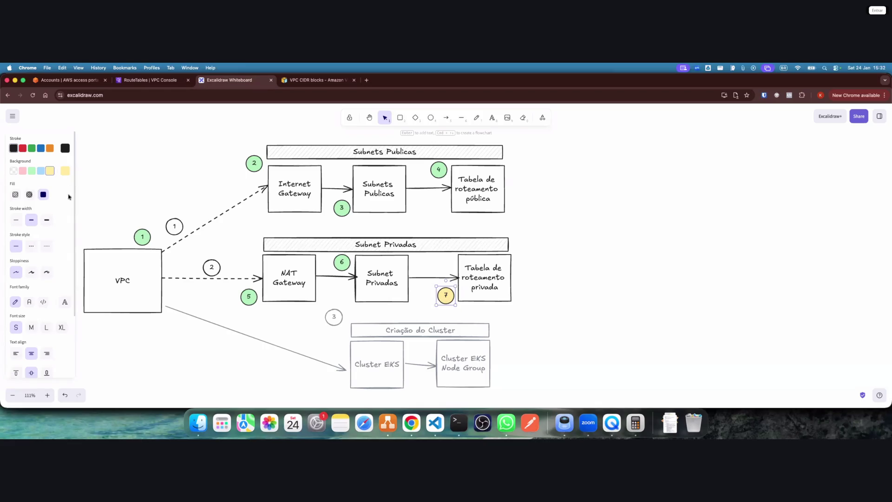
pyautogui.click(31, 171)
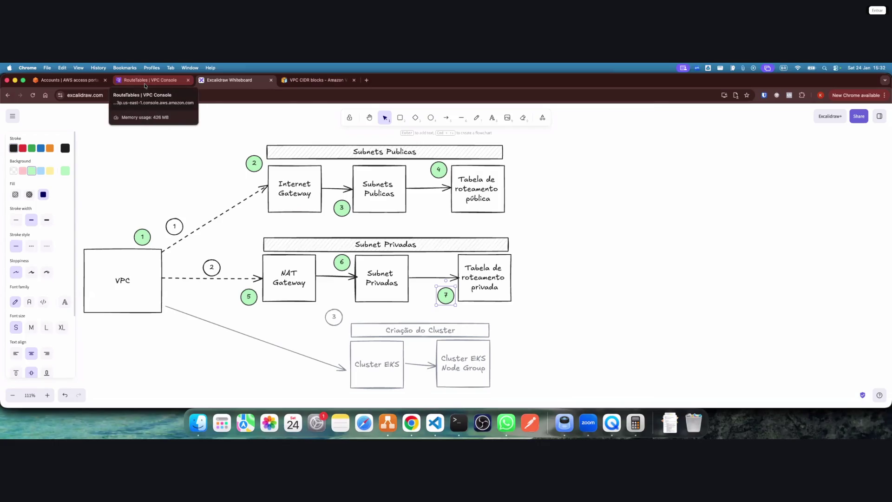
pyautogui.click(145, 85)
pyautogui.click(121, 226)
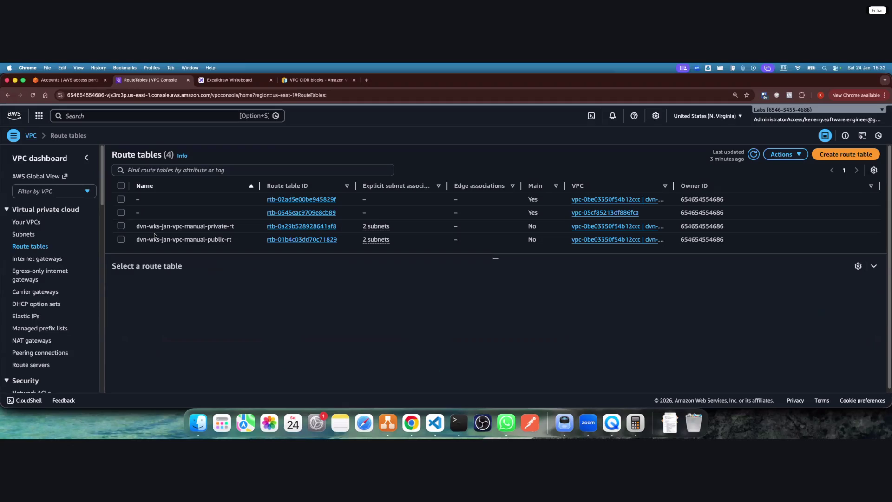
# Search 'ec2' and open the EC2 running instances list, which is empty
pyautogui.click(84, 118)
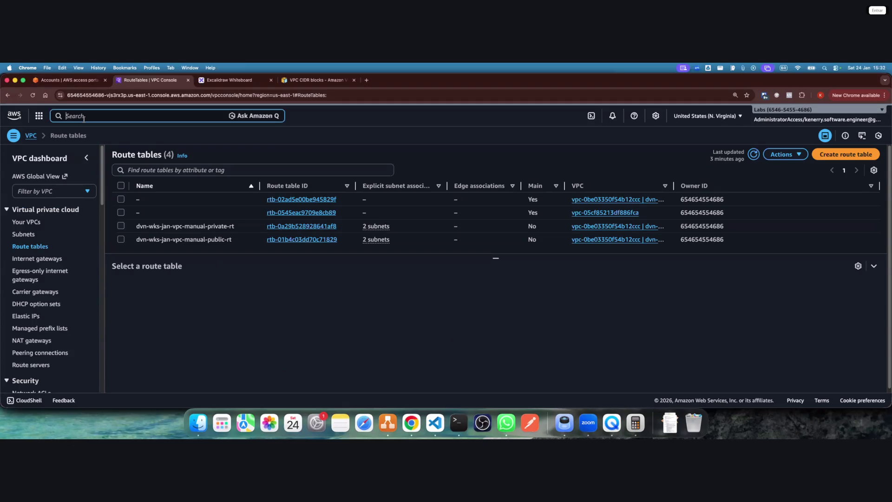
pyautogui.write('ec2')
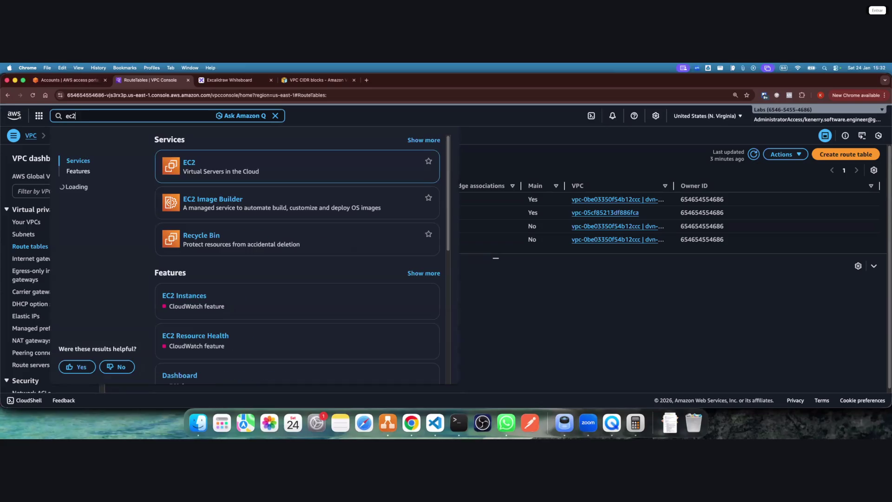
pyautogui.press('Return')
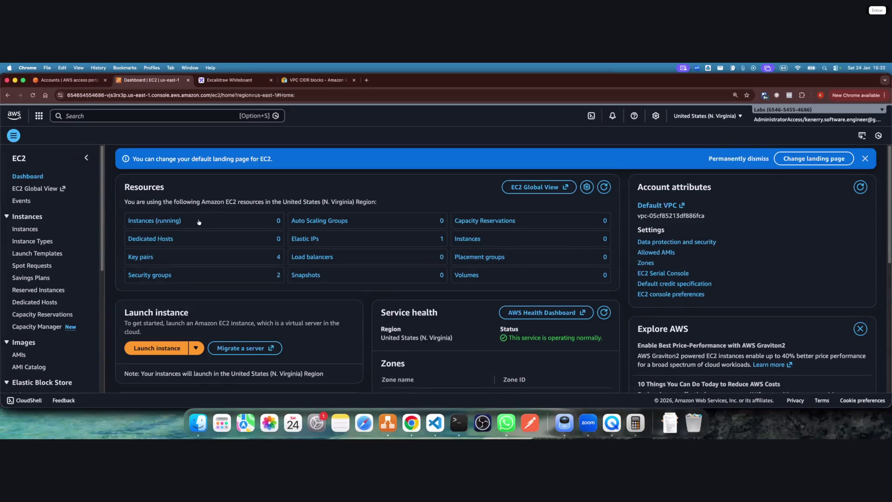
pyautogui.click(169, 220)
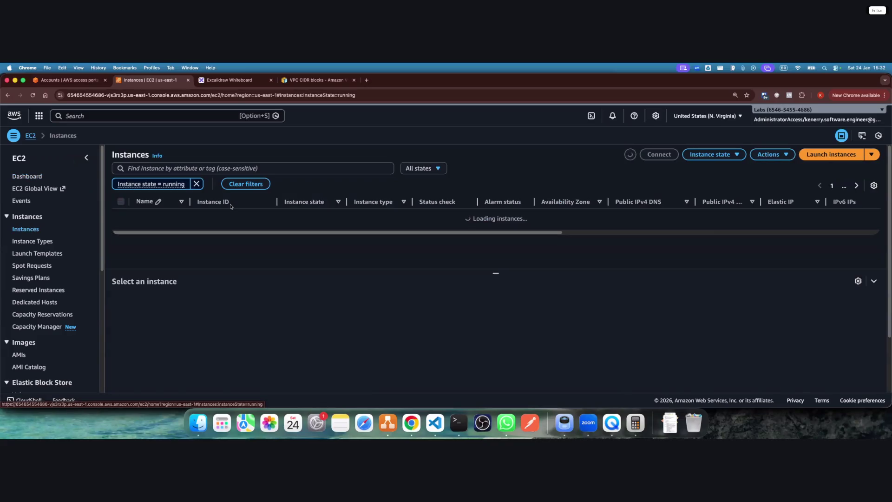
pyautogui.click(86, 158)
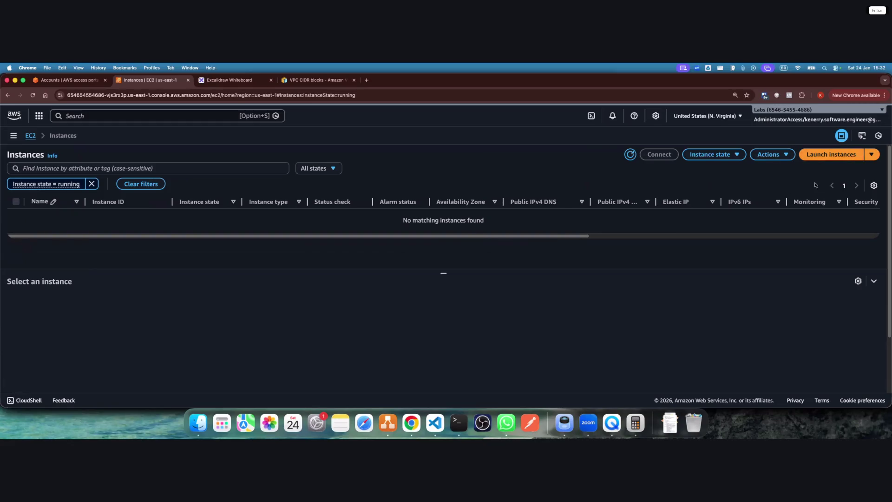
# Start a new instance launch, cancel back to the instances list, and expand the EC2 navigation
pyautogui.click(814, 158)
pyautogui.click(813, 159)
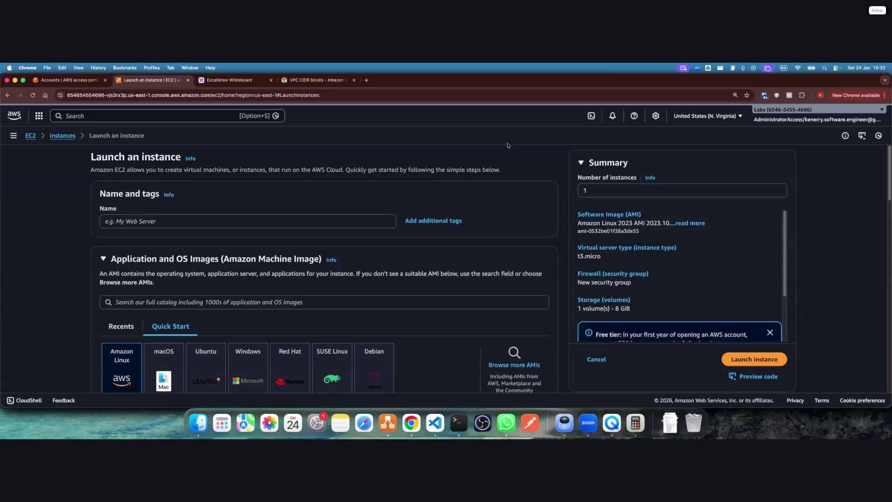
pyautogui.click(145, 225)
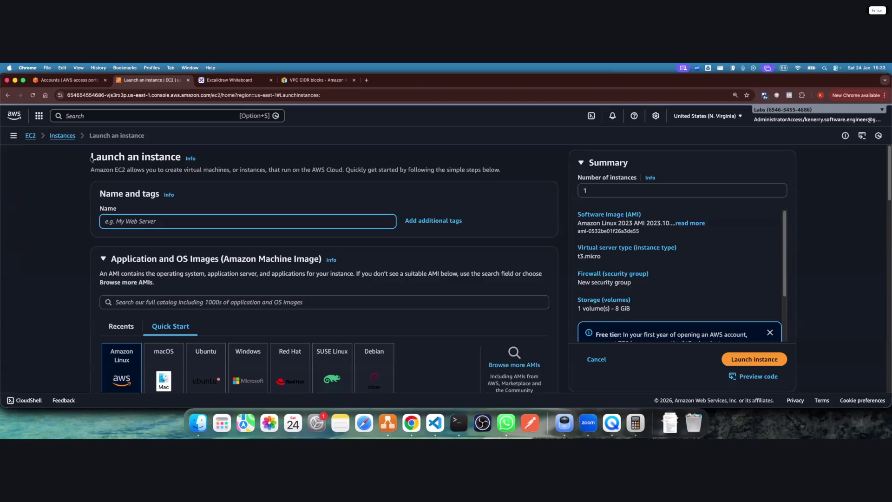
pyautogui.click(68, 136)
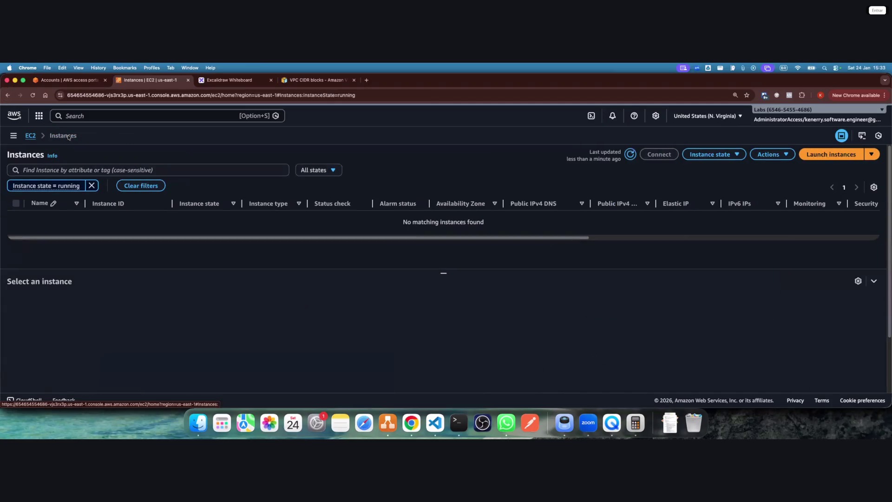
pyautogui.click(14, 136)
pyautogui.scroll(1, 86, 247)
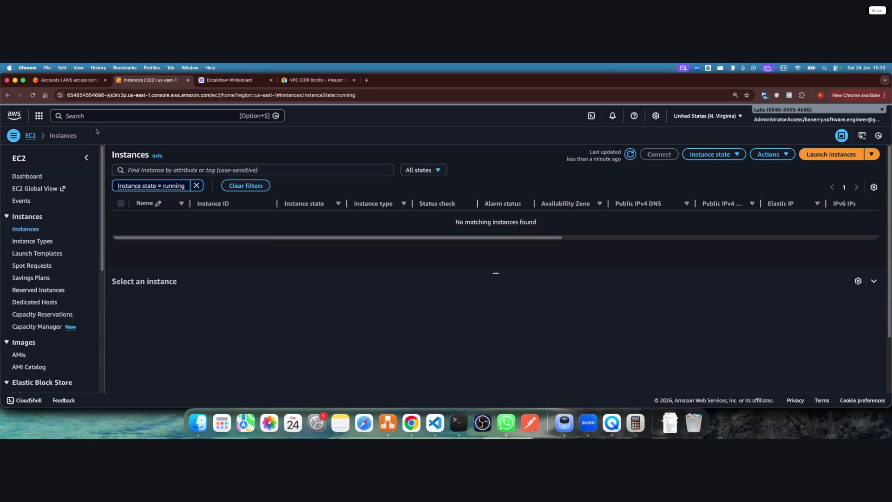
pyautogui.scroll(-5, 45, 257)
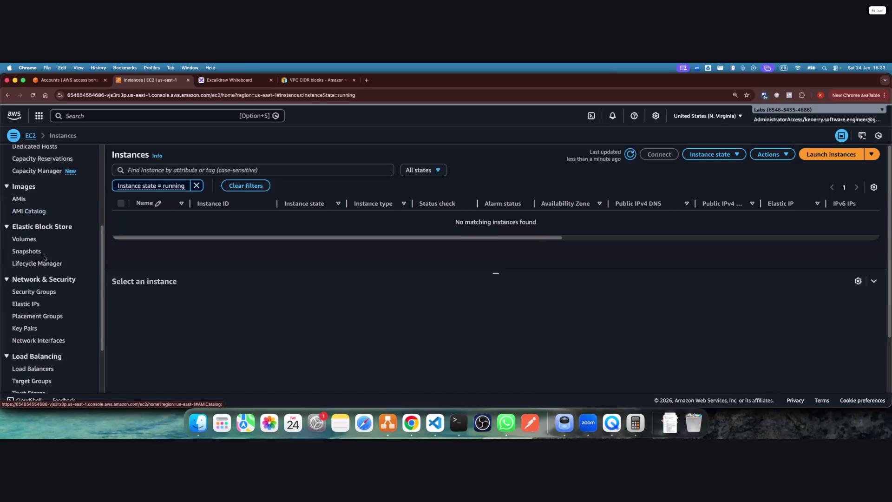
# Start a new key pair from the Key Pairs page with the ED25519 type
pyautogui.click(35, 329)
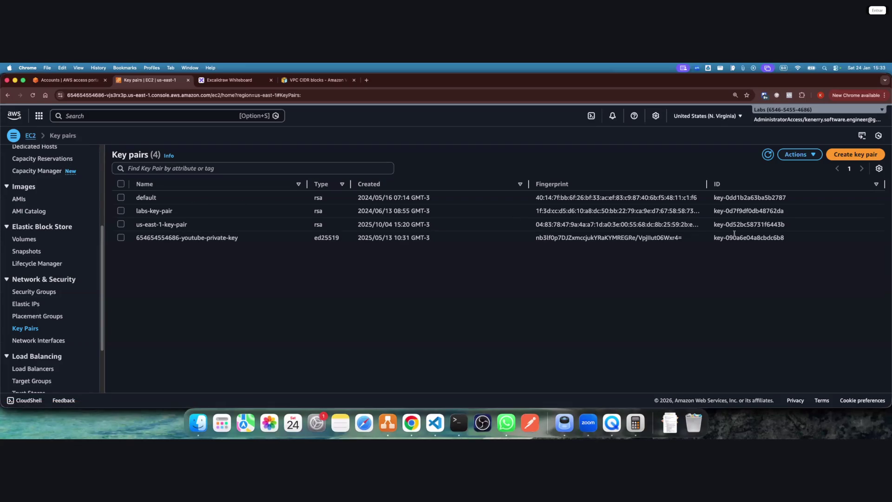
pyautogui.click(855, 155)
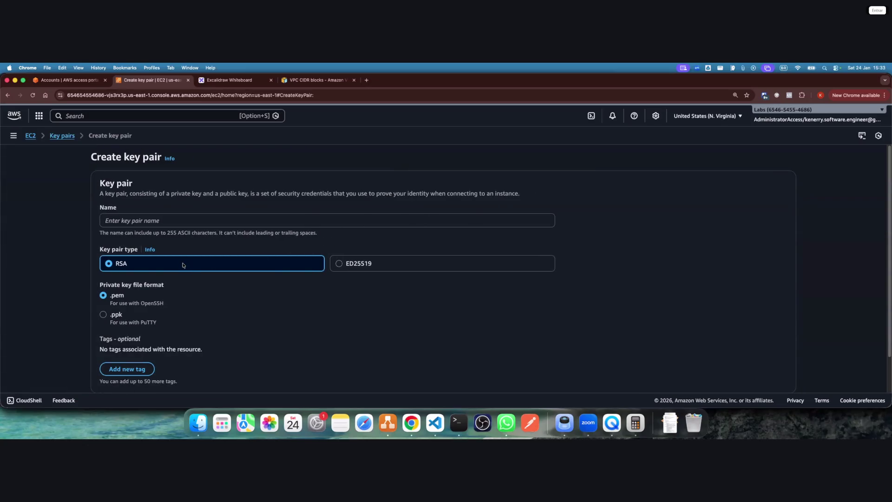
pyautogui.click(386, 267)
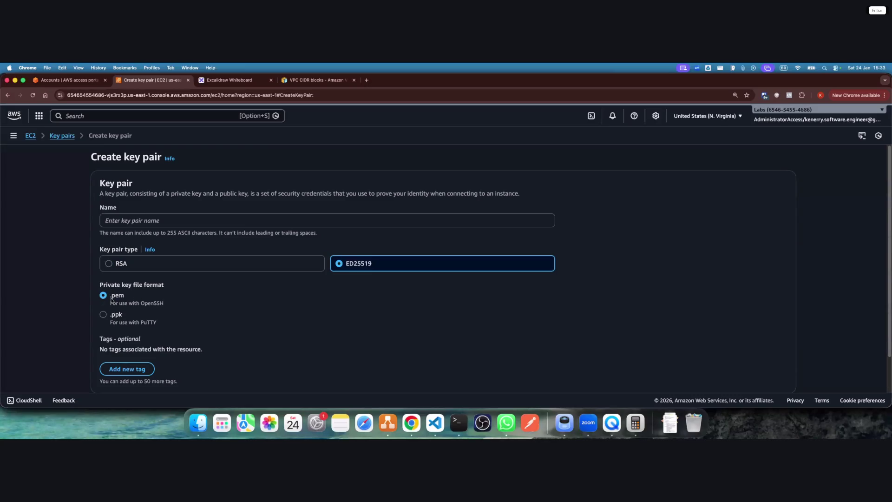
pyautogui.scroll(-2, 138, 304)
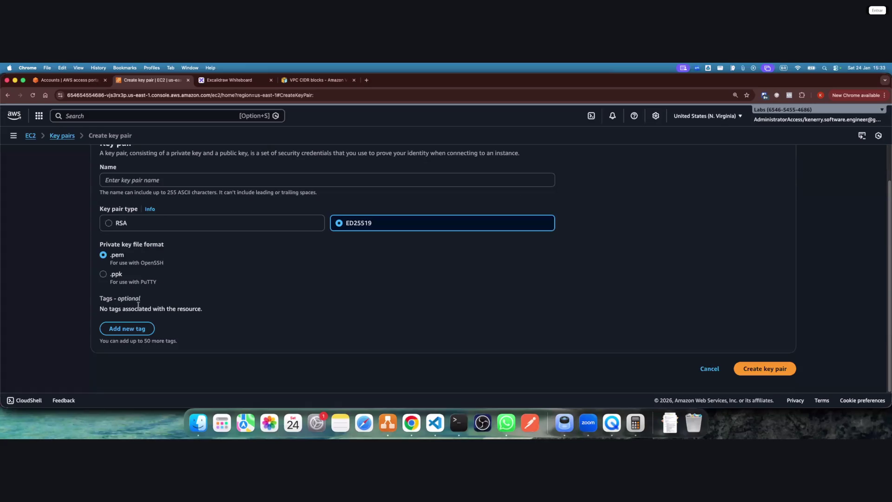
pyautogui.scroll(2, 161, 304)
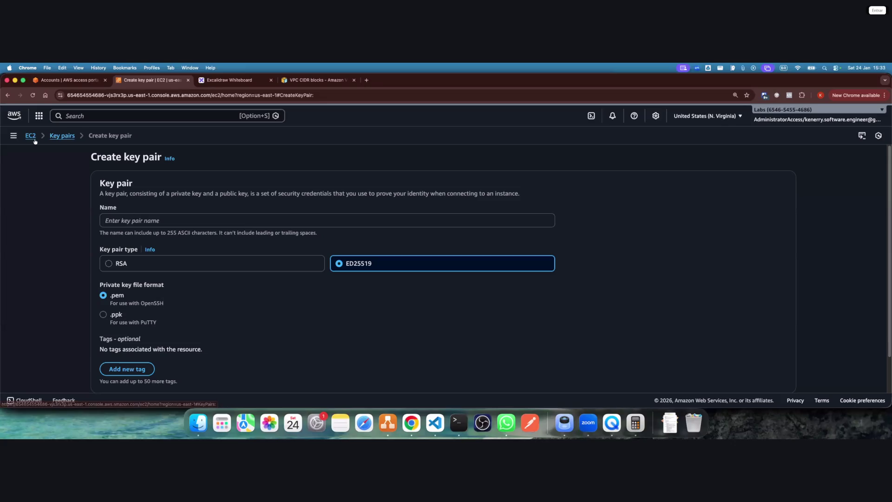
pyautogui.click(13, 135)
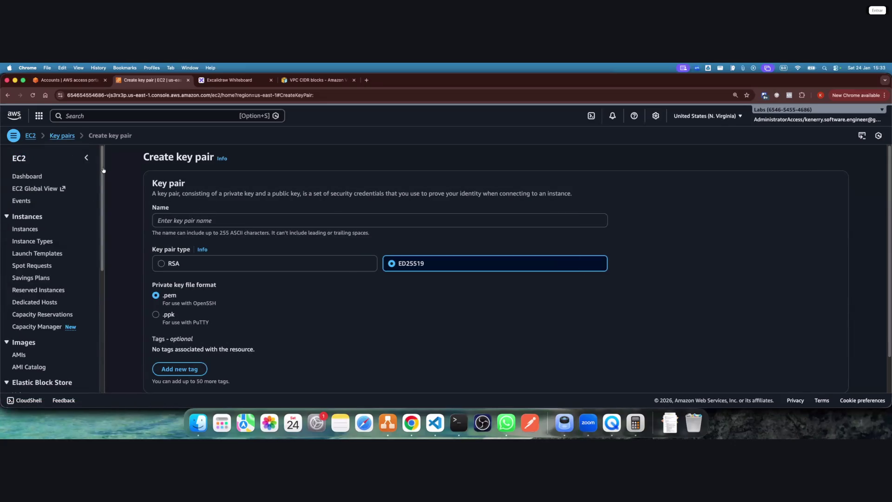
# Name the key pair dvn-wkp-jan-kp-us-east-1, copy the name, and create it as .pem
pyautogui.click(86, 158)
pyautogui.click(158, 222)
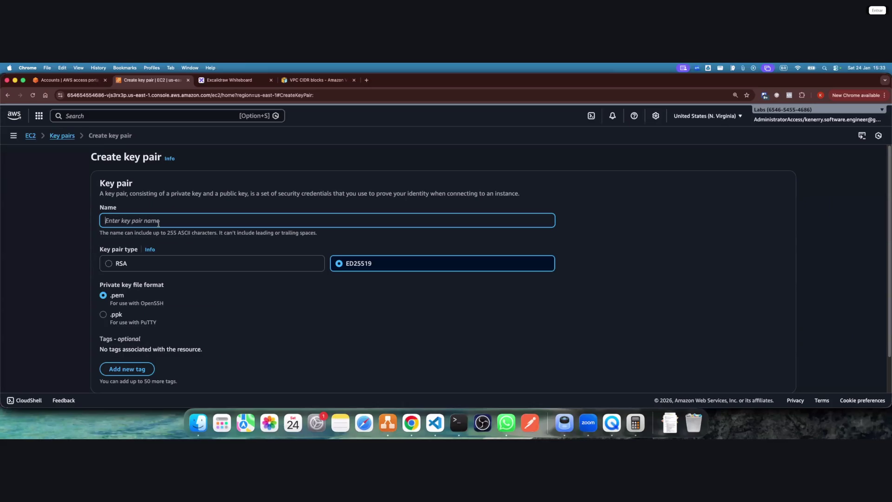
pyautogui.write('dvn')
pyautogui.write('wo')
pyautogui.write('p-j')
pyautogui.write('an-')
pyautogui.write('kp-us-eas')
pyautogui.write('t-1')
pyautogui.press('super+a')
pyautogui.press('super+c')
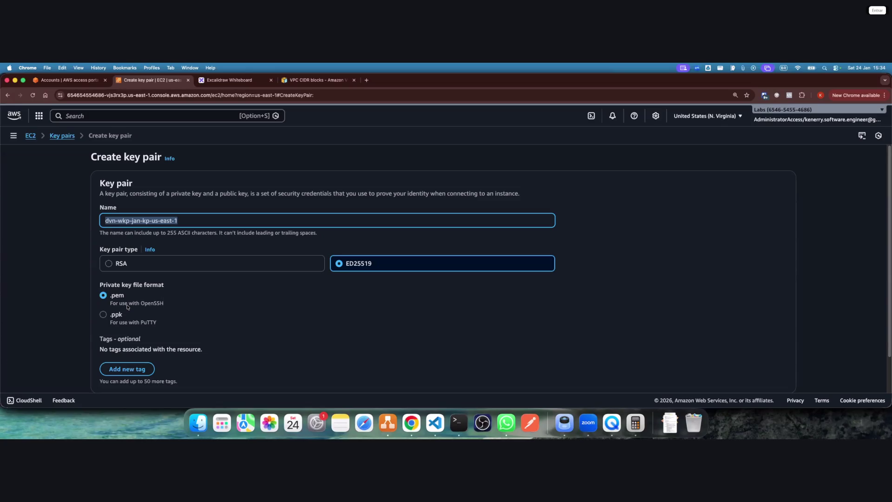
pyautogui.click(770, 371)
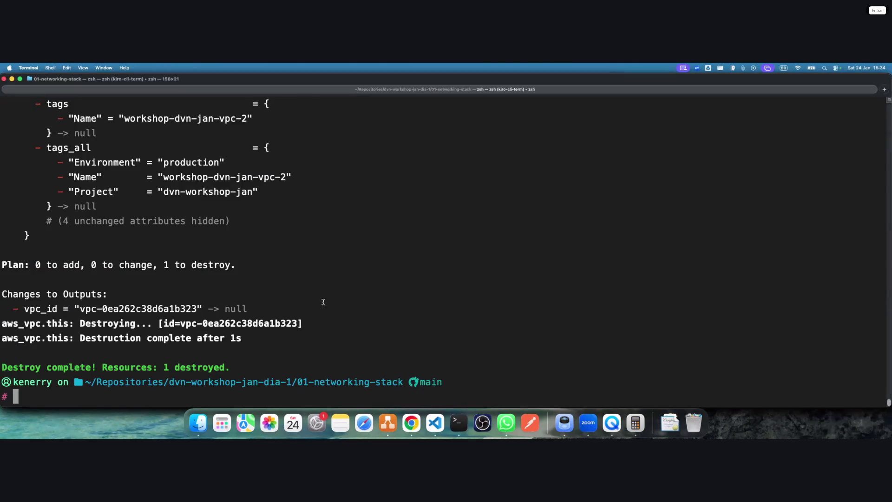
# Return the terminal to the home directory with a cleared screen
pyautogui.write('cd .terraform/')
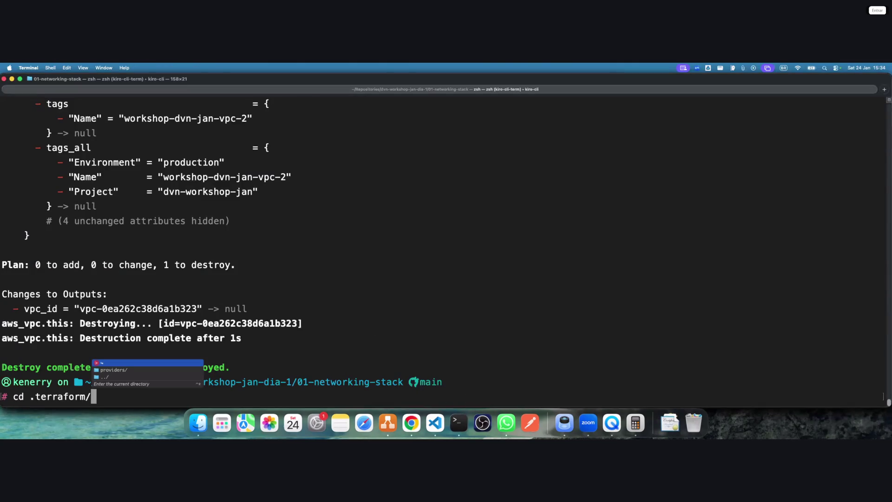
pyautogui.press('BackSpace')
pyautogui.press('BackSpace')
pyautogui.press('BackSpace')
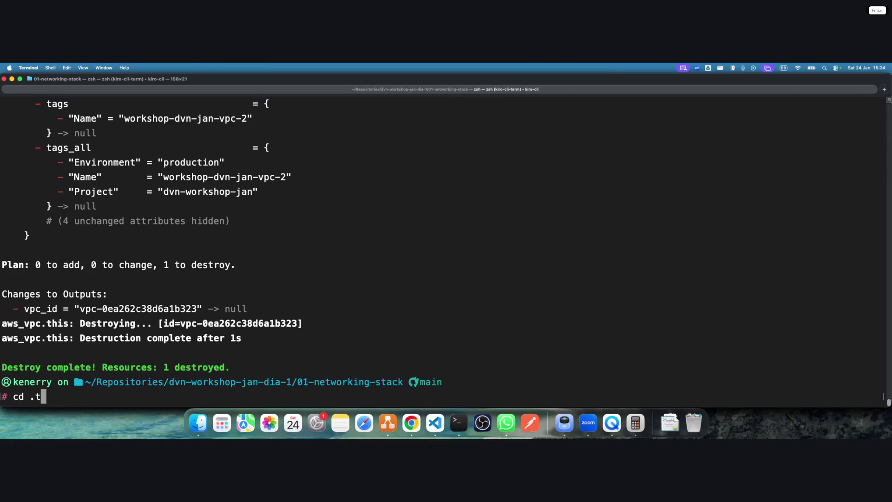
pyautogui.press('Return')
pyautogui.hotkey('ctrl', 'l')
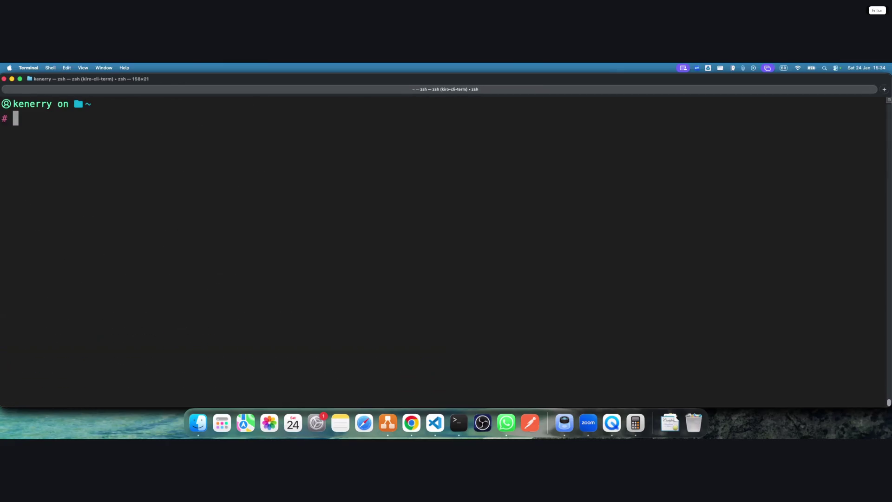
pyautogui.write('cd Do')
pyautogui.press('Down')
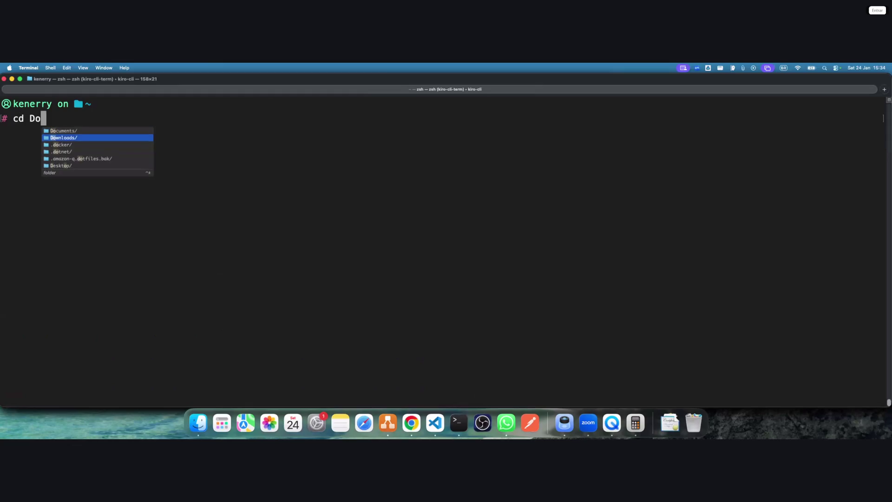
pyautogui.press('BackSpace')
pyautogui.press('BackSpace')
pyautogui.press('BackSpace')
# Move dvn-wkp-jan-kp-us-east-1.pem from ./Downloads into ~/.ssh/ with mv
pyautogui.write('mv .')
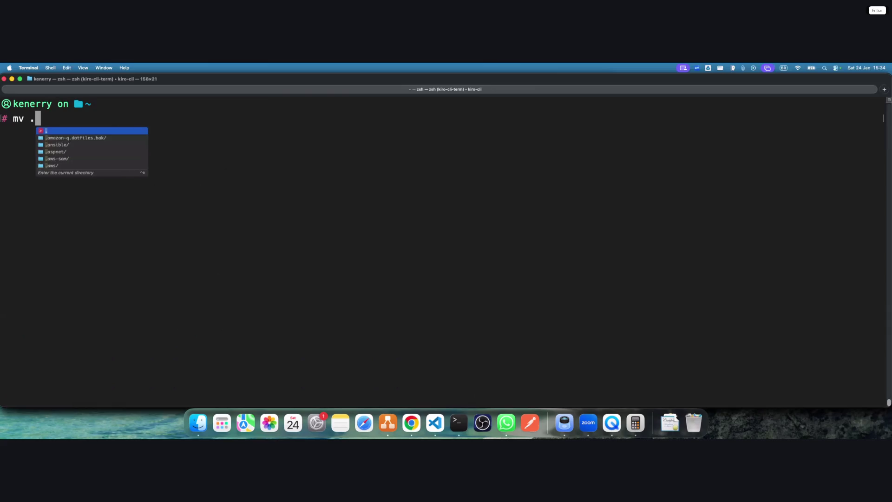
pyautogui.write('/Do')
pyautogui.press('Down')
pyautogui.press('Tab')
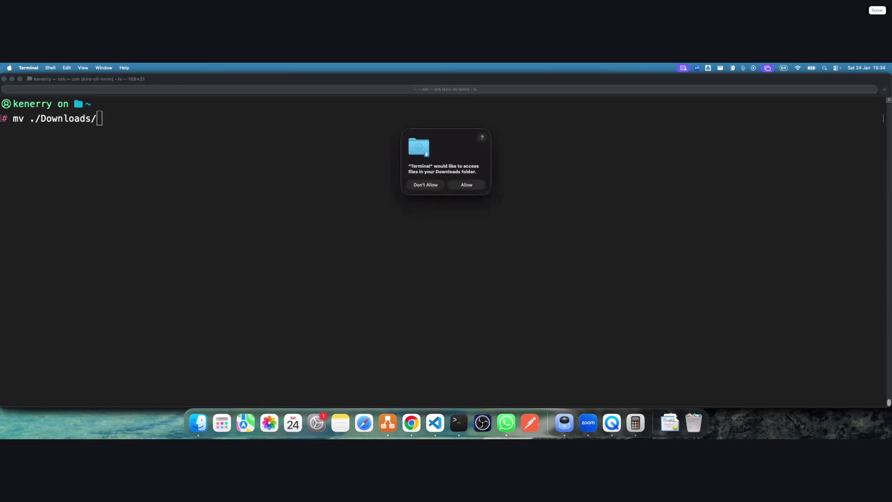
pyautogui.click(466, 185)
pyautogui.write(';')
pyautogui.press('BackSpace')
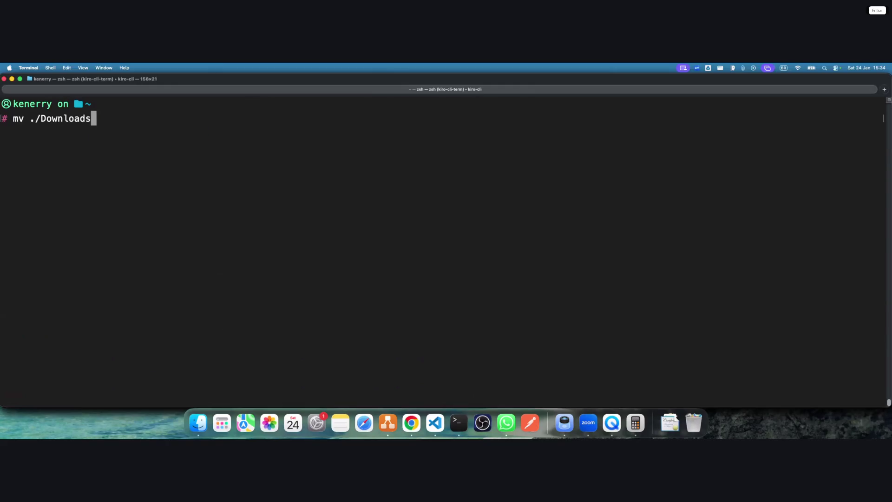
pyautogui.write('/')
pyautogui.press('Down')
pyautogui.press('Down')
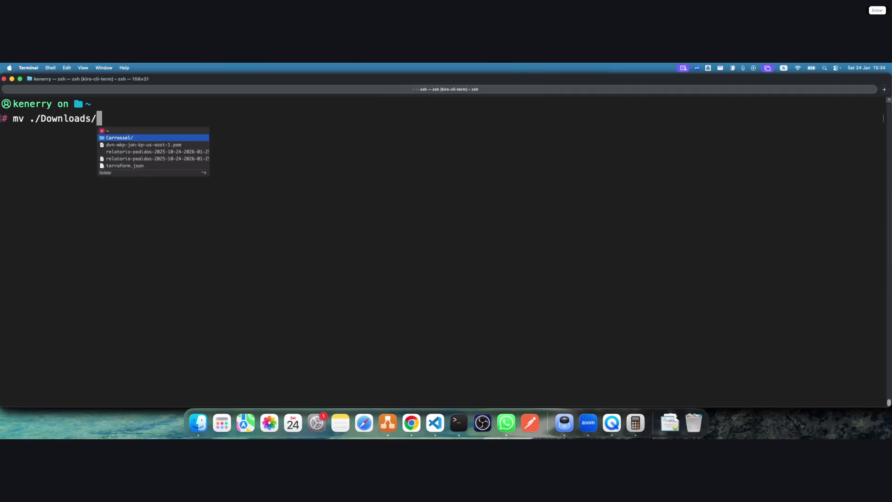
pyautogui.press('Tab')
pyautogui.write('.')
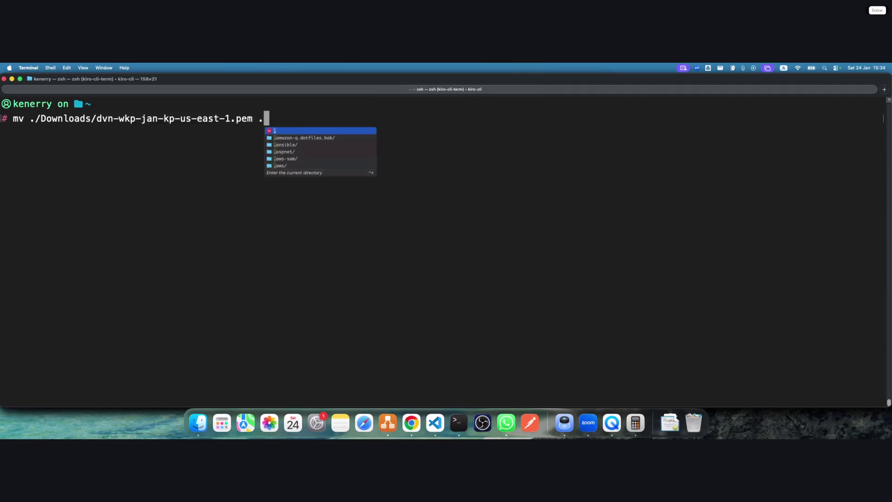
pyautogui.press('BackSpace')
pyautogui.write('`')
pyautogui.press('BackSpace')
pyautogui.write('~/.ssh')
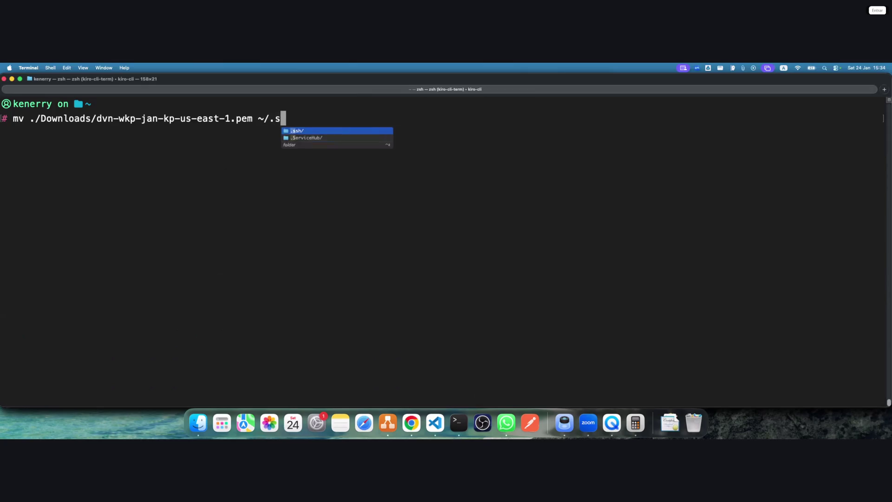
pyautogui.write('/')
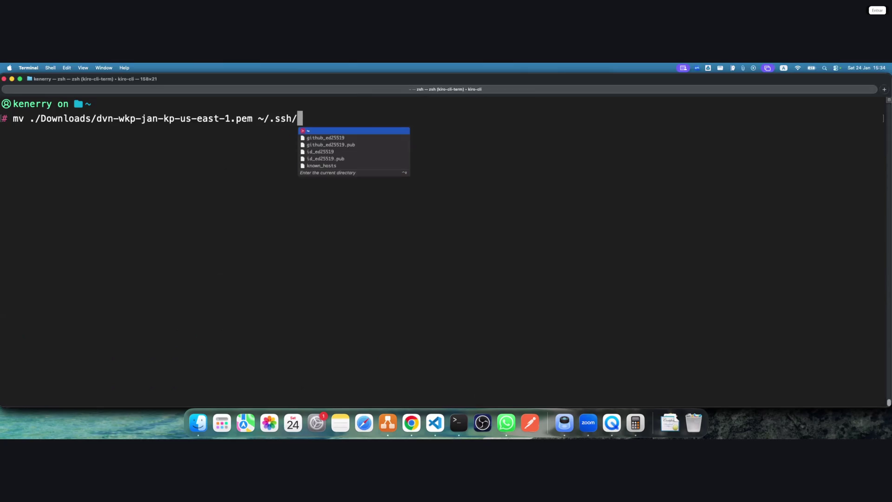
pyautogui.press('Return')
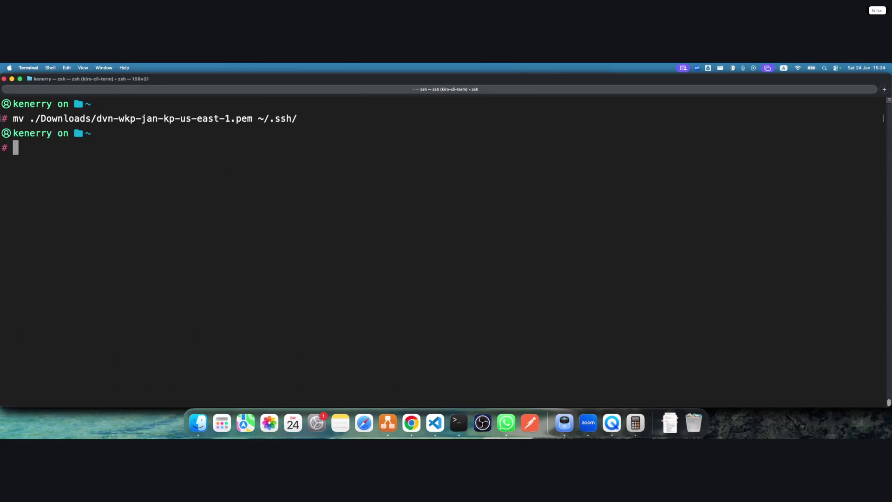
# List ~/.ssh with ls -l to confirm the key file and its -rw-r--r-- permissions
pyautogui.write('cd .ssh')
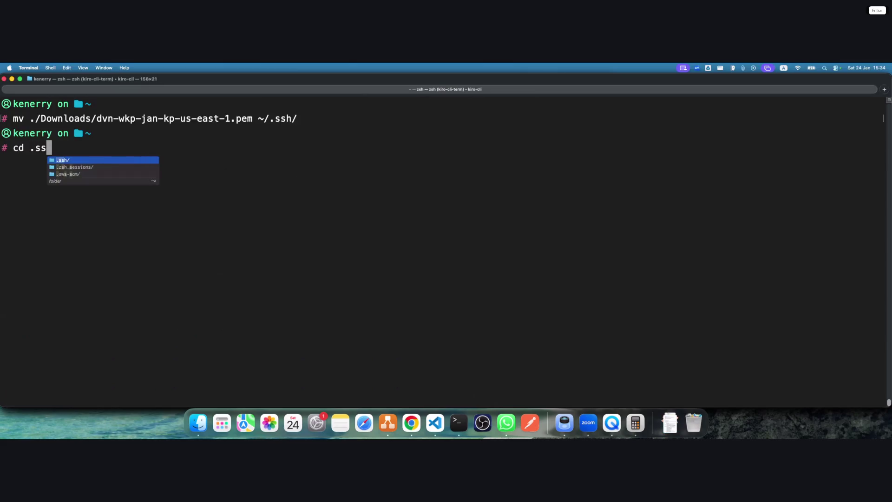
pyautogui.press('Return')
pyautogui.write('ls -l')
pyautogui.press('Return')
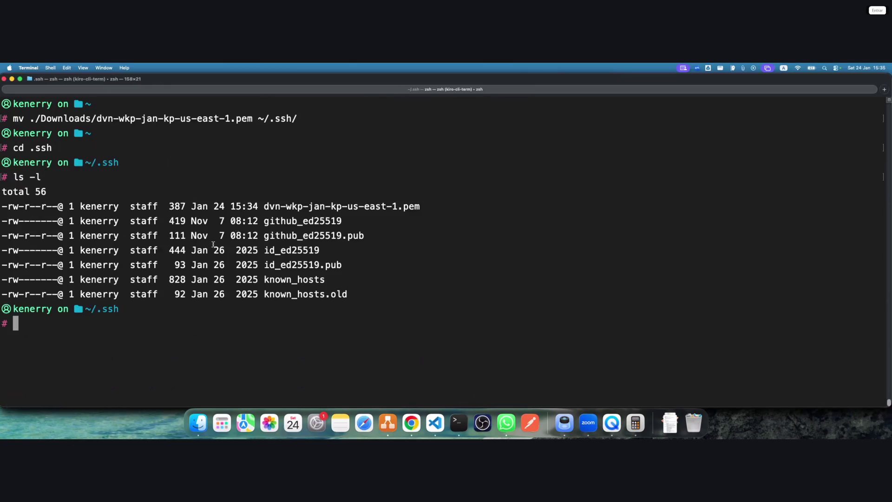
pyautogui.moveTo(4, 206); pyautogui.dragTo(428, 207)
pyautogui.click(44, 210)
pyautogui.moveTo(10, 207); pyautogui.dragTo(20, 209)
pyautogui.click(14, 208)
pyautogui.click(15, 208)
pyautogui.moveTo(421, 206); pyautogui.dragTo(168, 206)
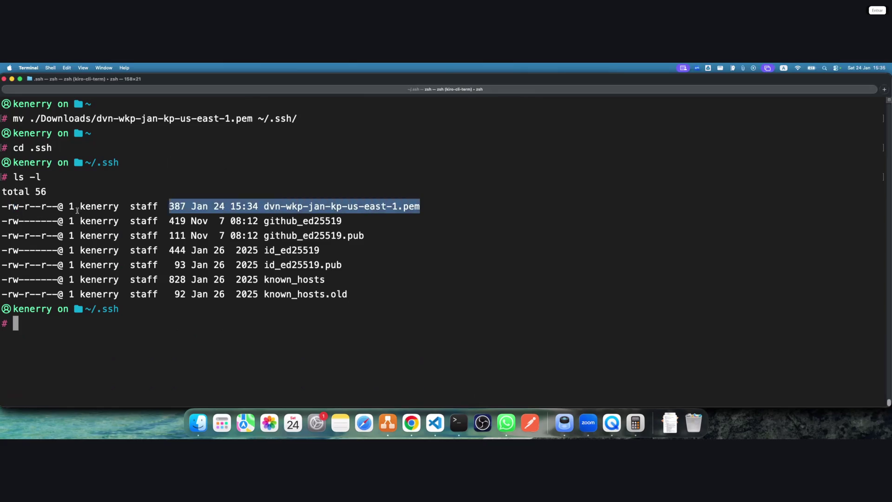
pyautogui.moveTo(77, 210); pyautogui.dragTo(1, 206)
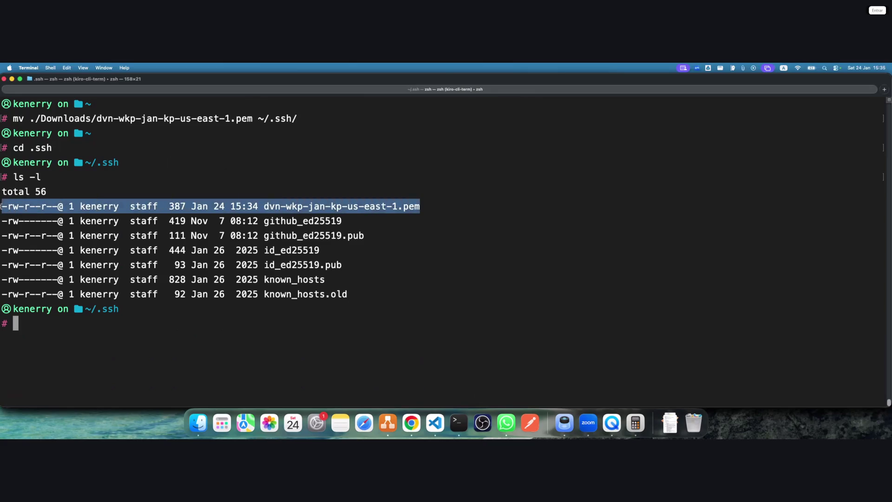
pyautogui.click(217, 216)
pyautogui.press('super+Tab')
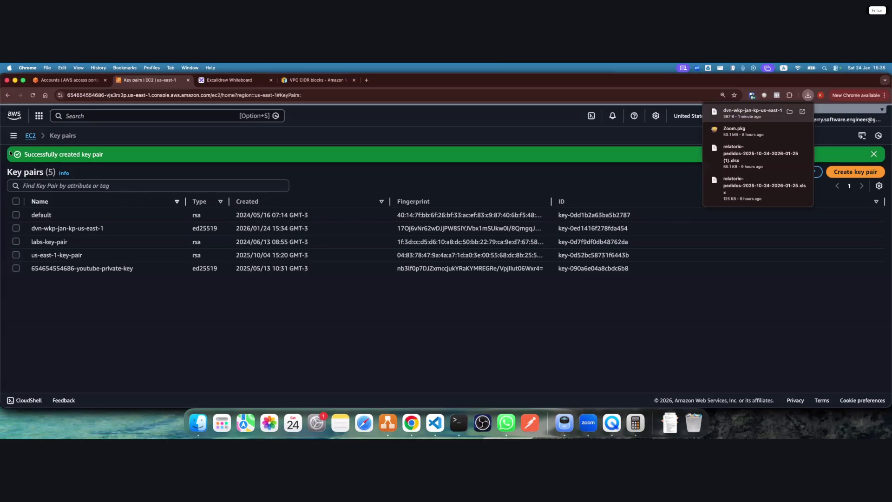
# Go to EC2 Instances and start the Launch an instance form
pyautogui.click(13, 137)
pyautogui.click(25, 229)
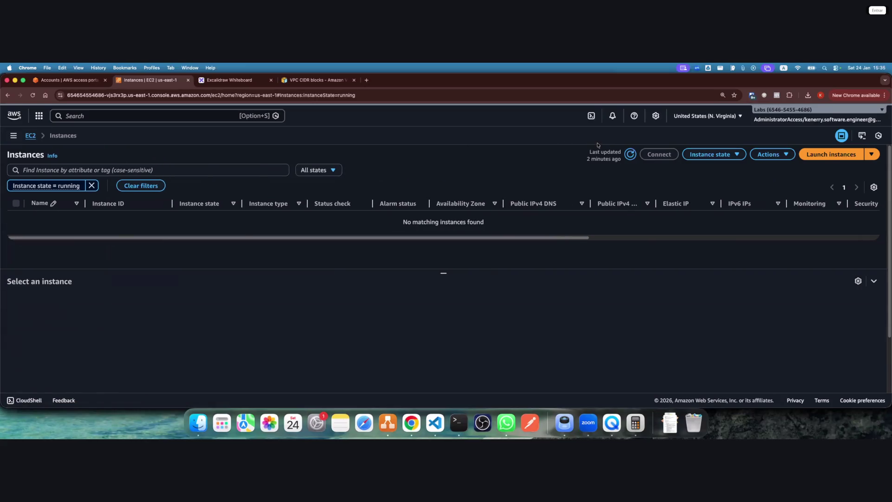
pyautogui.click(831, 154)
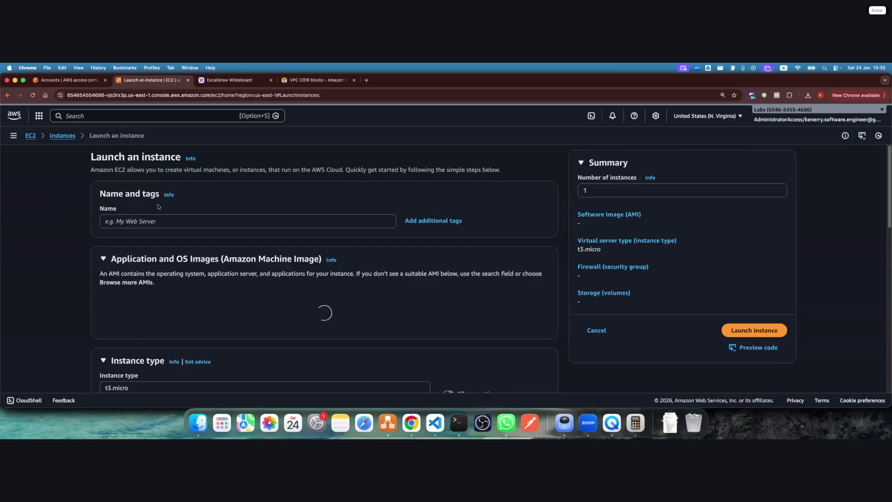
# Enter baston-host as the new instance's name
pyautogui.click(224, 221)
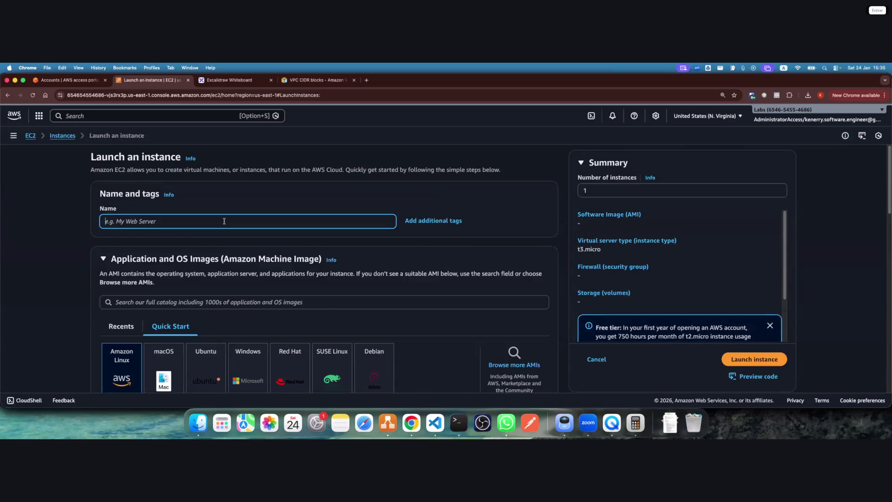
pyautogui.write('baston-host')
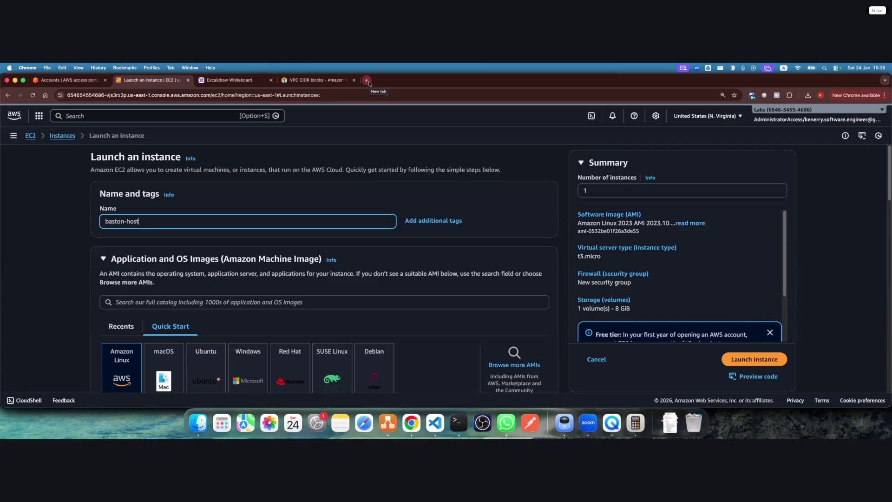
pyautogui.click(369, 84)
# Search Google for 'aws bastion host' and skim the AWS docs article
pyautogui.write('aws bastion host')
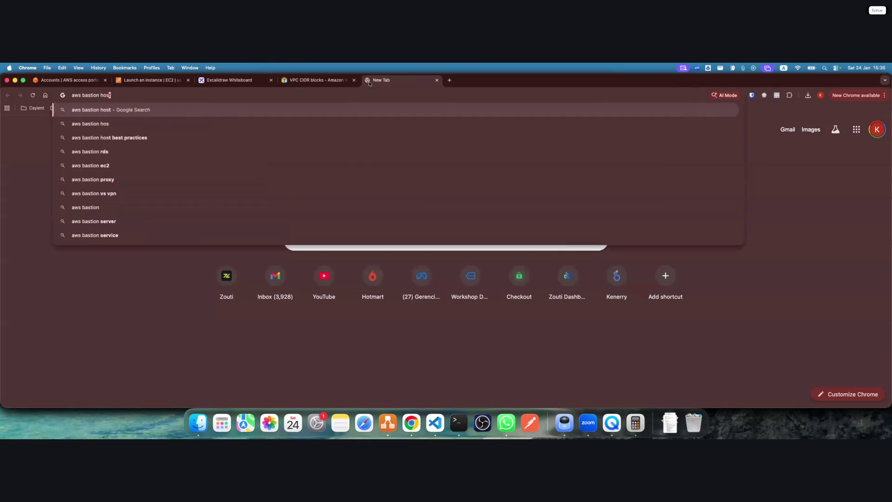
pyautogui.press('Return')
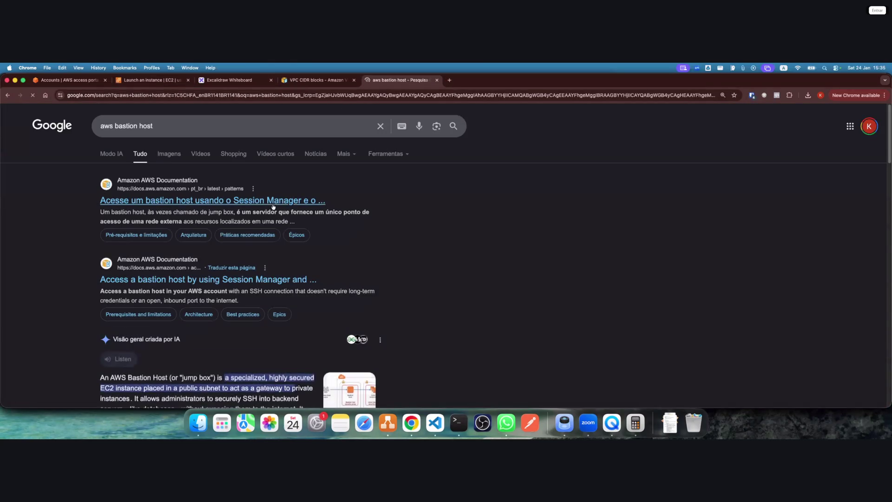
pyautogui.click(274, 203)
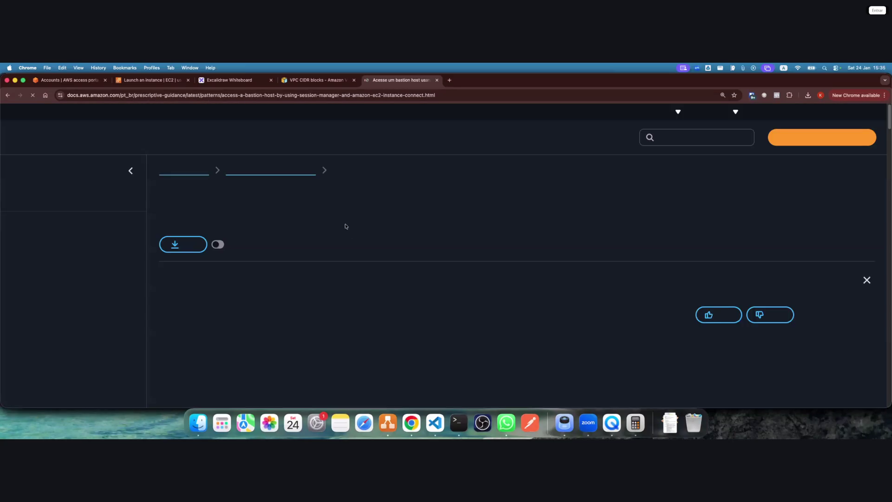
pyautogui.scroll(-10, 355, 239)
pyautogui.scroll(-15, 358, 243)
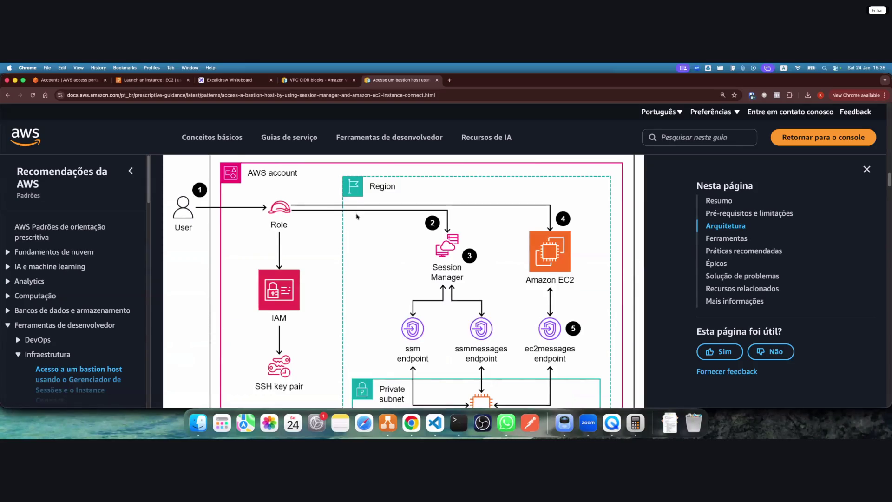
# Skim the English bastion host docs page, then switch the results to Images
pyautogui.press('super+bracketleft')
pyautogui.click(235, 285)
pyautogui.scroll(-5, 360, 303)
pyautogui.scroll(-15, 360, 303)
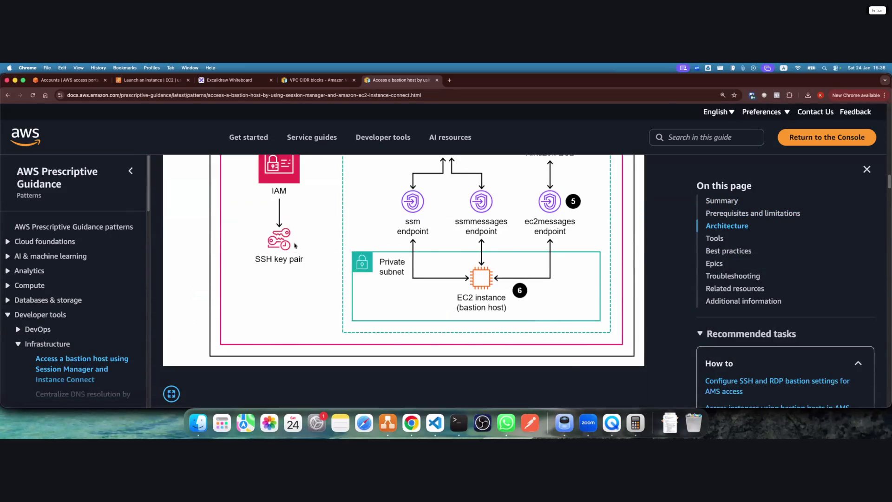
pyautogui.press('super+bracketleft')
pyautogui.scroll(-8, 202, 273)
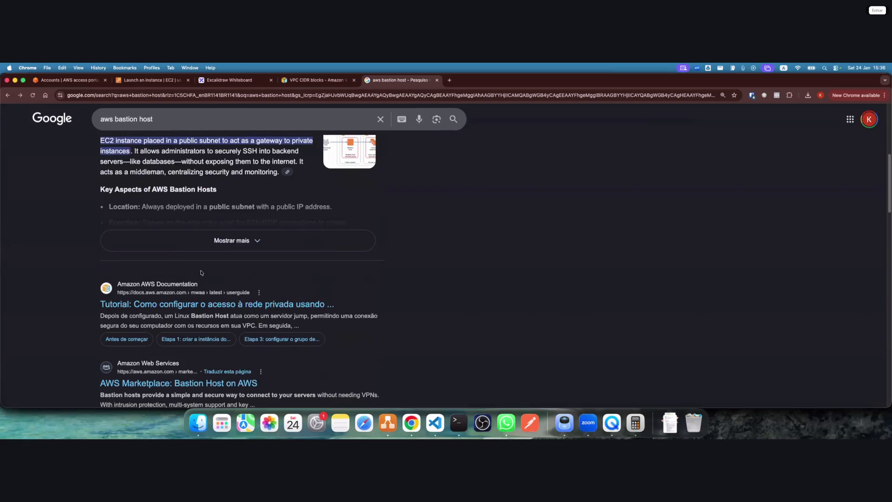
pyautogui.scroll(10, 178, 294)
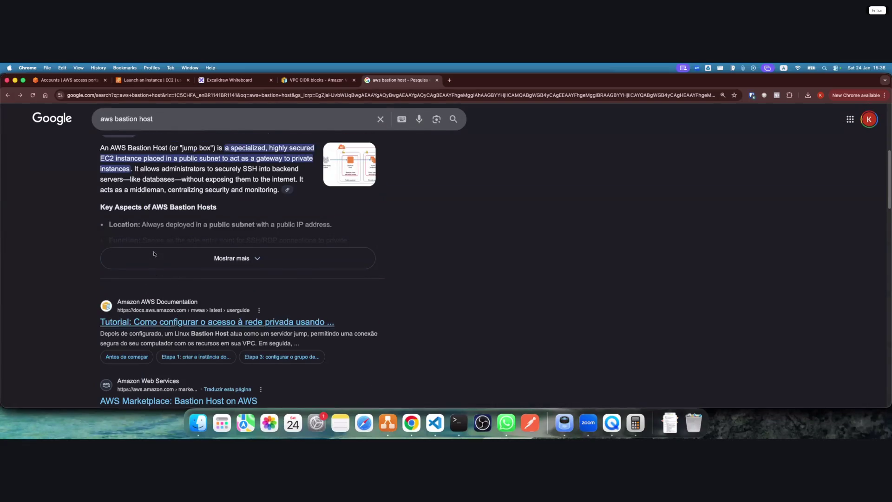
pyautogui.click(170, 158)
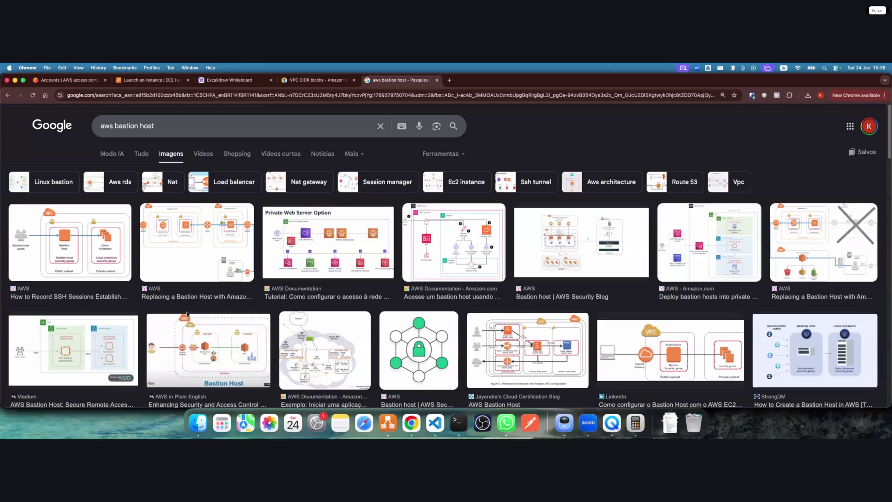
# Open the Medium bastion-host article from the image results and enlarge its architecture diagram
pyautogui.click(73, 351)
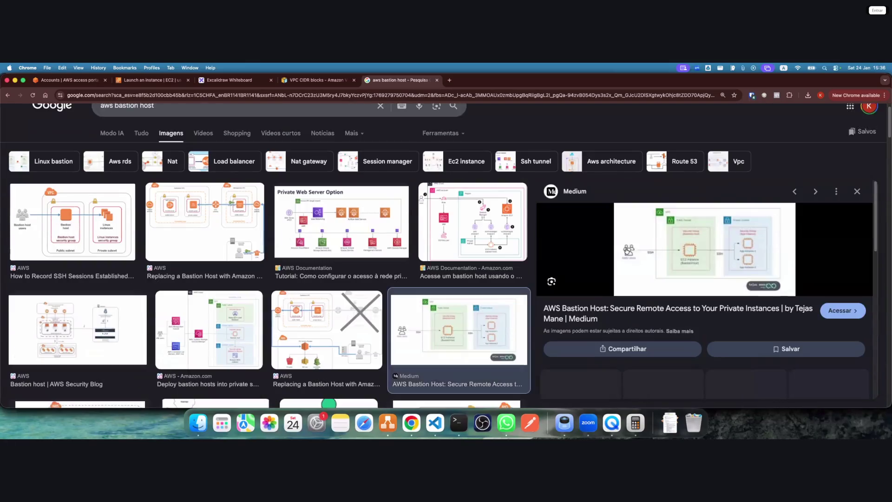
pyautogui.rightClick(656, 250)
pyautogui.click(656, 251)
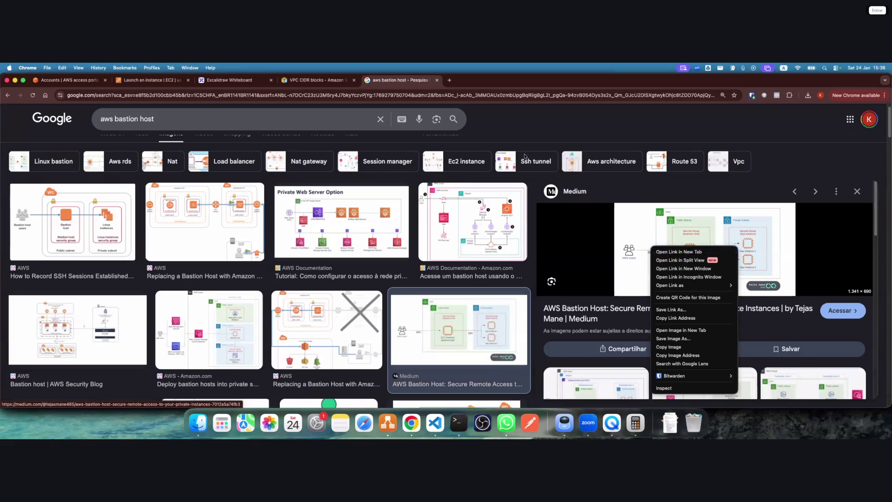
pyautogui.click(454, 80)
pyautogui.scroll(-10, 419, 279)
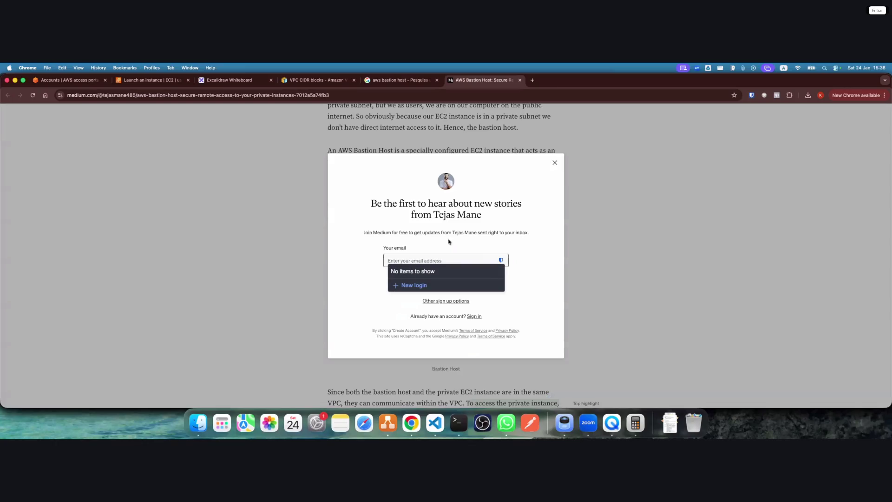
pyautogui.click(555, 161)
pyautogui.click(408, 258)
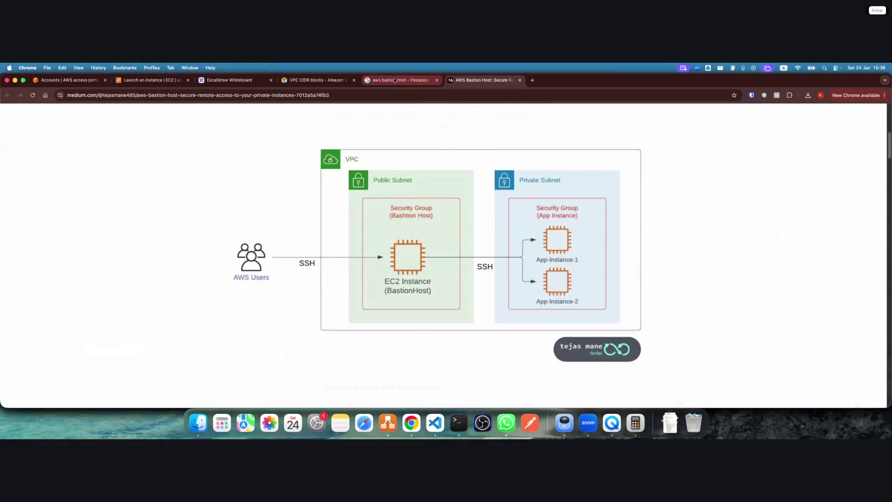
pyautogui.click(436, 80)
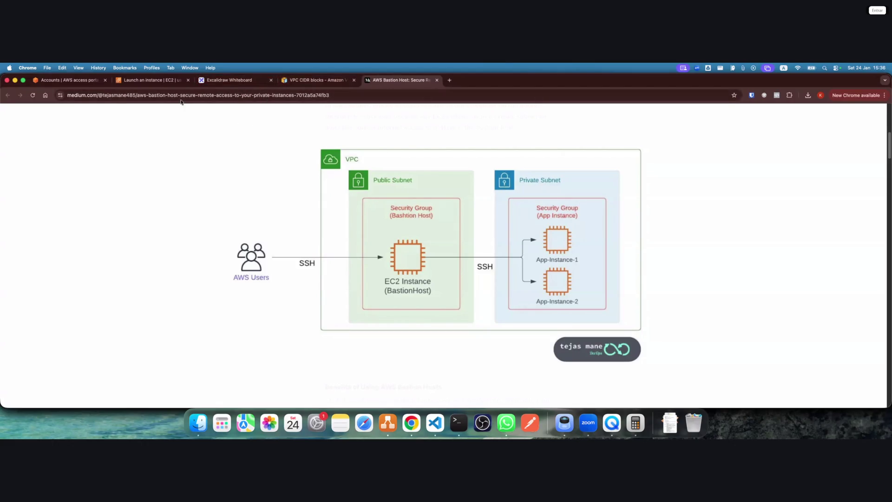
pyautogui.press('super+2')
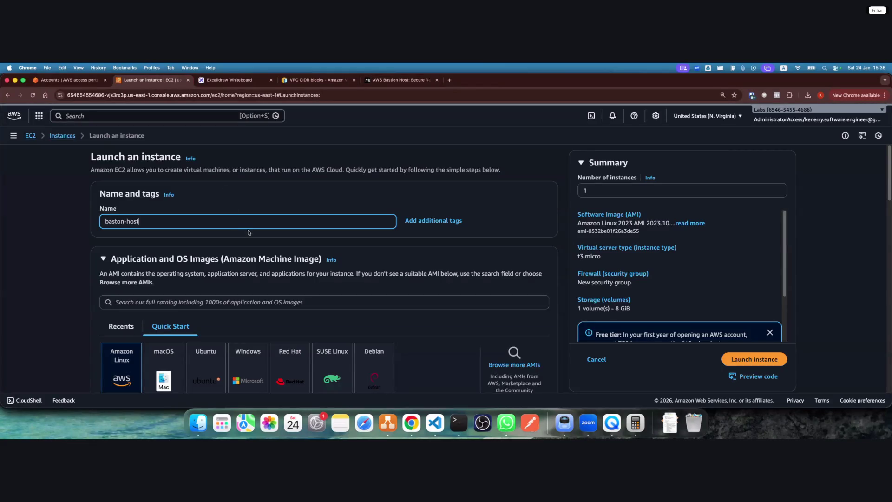
# Review the Amazon Linux 2023 AMI and t3.micro type, then start searching 'instance' in a new tab
pyautogui.scroll(-5, 119, 258)
pyautogui.scroll(-3, 122, 256)
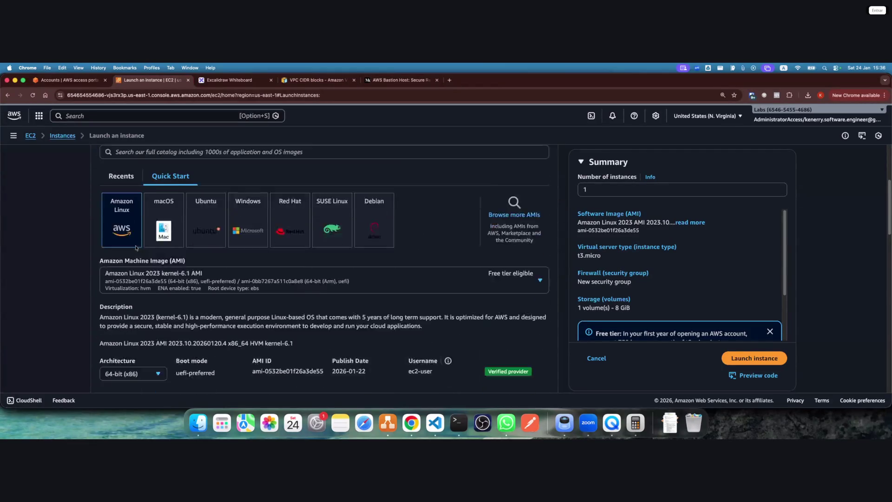
pyautogui.scroll(-1, 185, 266)
pyautogui.scroll(8, 149, 248)
pyautogui.scroll(-4, 151, 252)
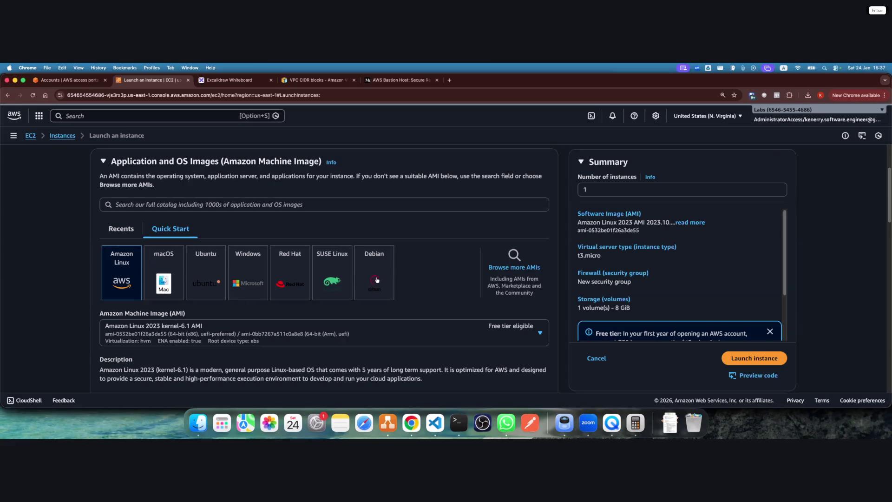
pyautogui.scroll(-3, 319, 270)
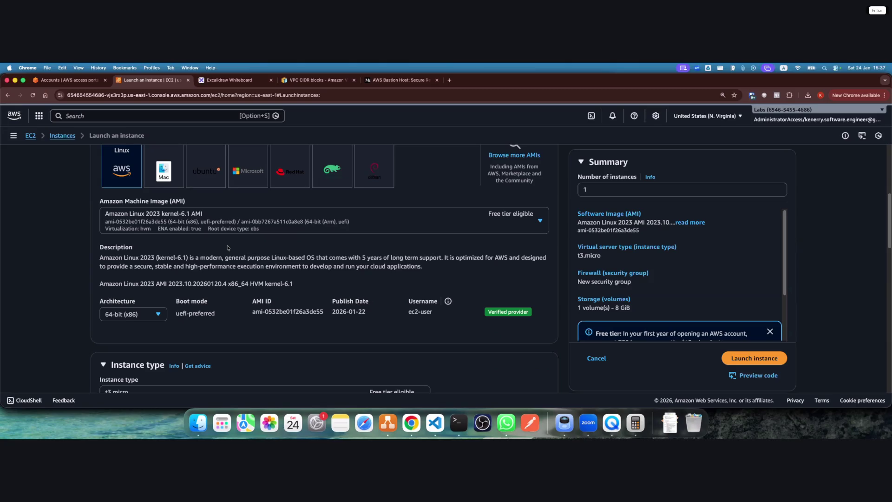
pyautogui.scroll(1, 227, 248)
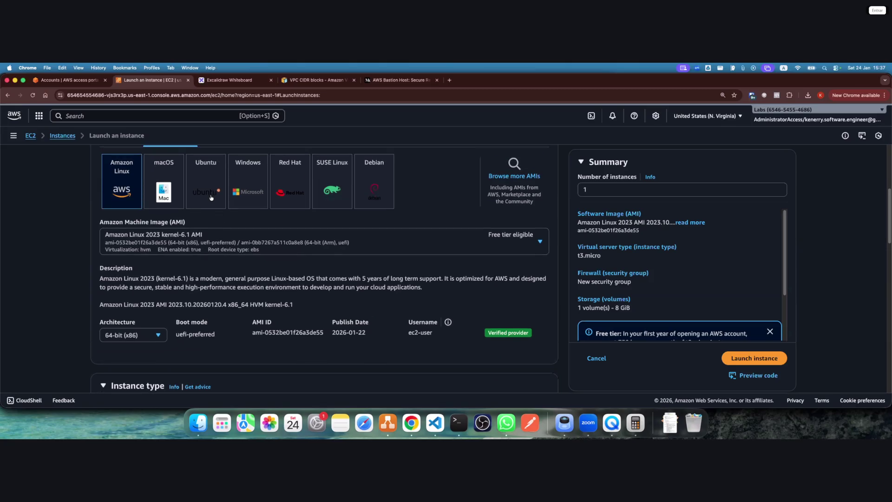
pyautogui.scroll(2, 283, 253)
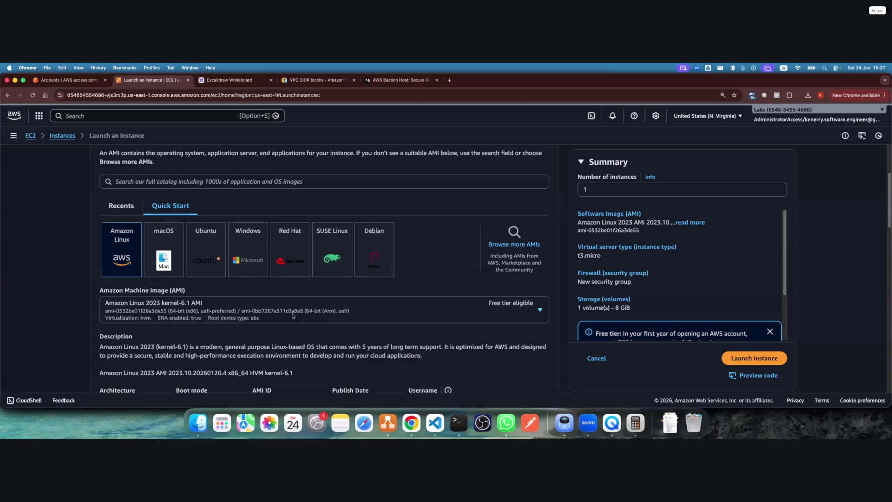
pyautogui.scroll(-3, 167, 314)
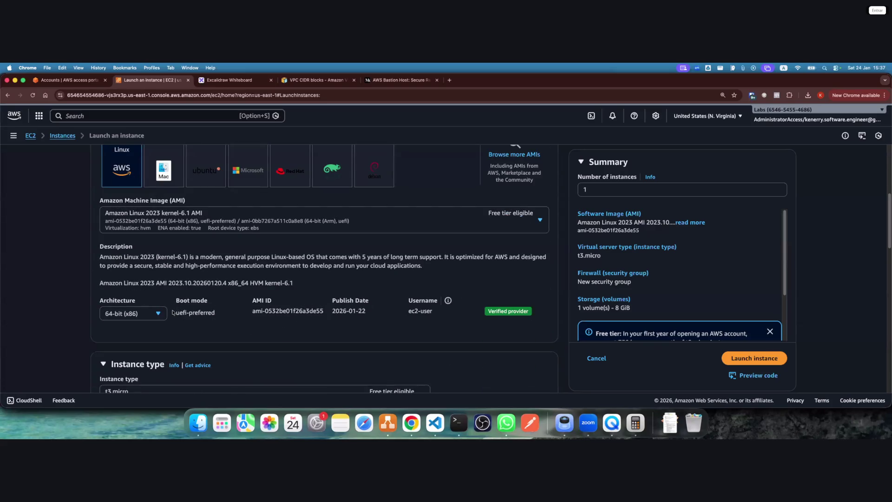
pyautogui.scroll(-3, 173, 312)
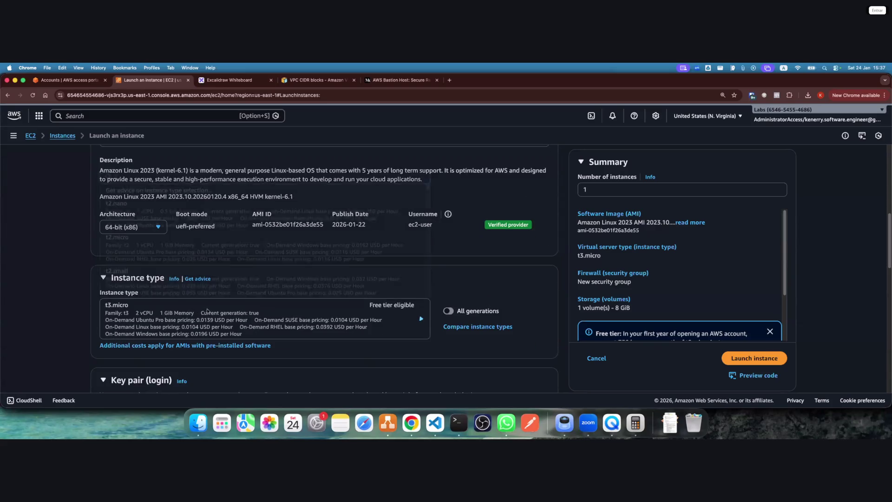
pyautogui.press('Escape')
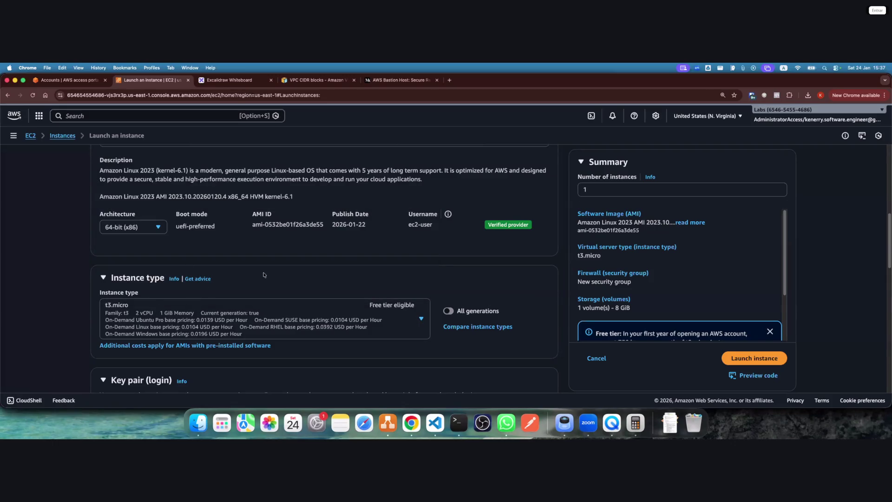
pyautogui.press('super+t')
pyautogui.write('instance types a')
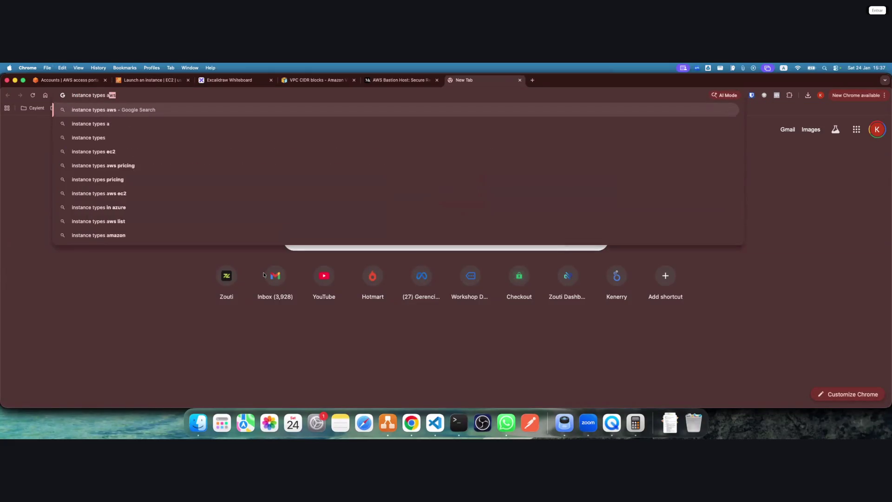
# Search Google for "instance types aws" and preview the sponsored Amazon EC2 instance types result
pyautogui.press('Return')
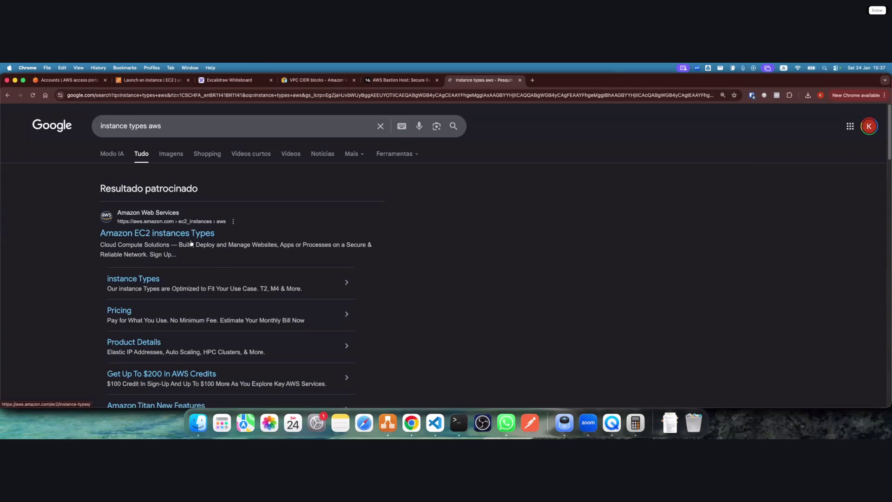
pyautogui.click(209, 228)
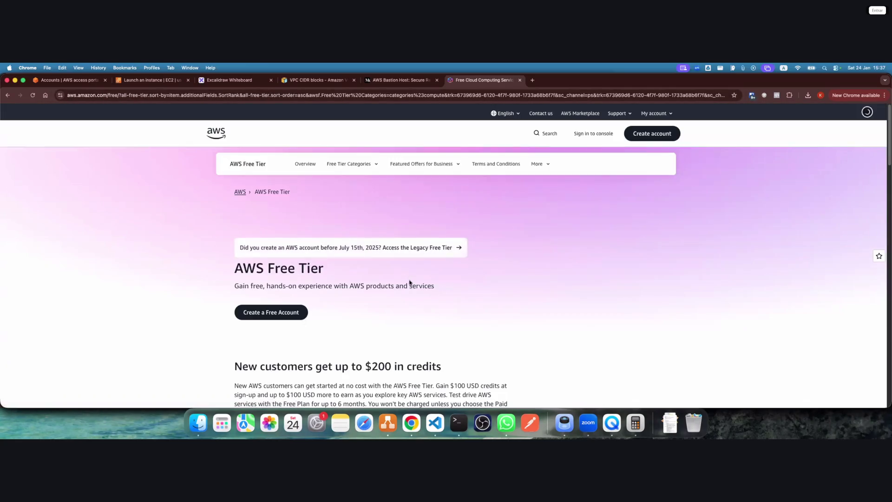
pyautogui.scroll(-15, 410, 281)
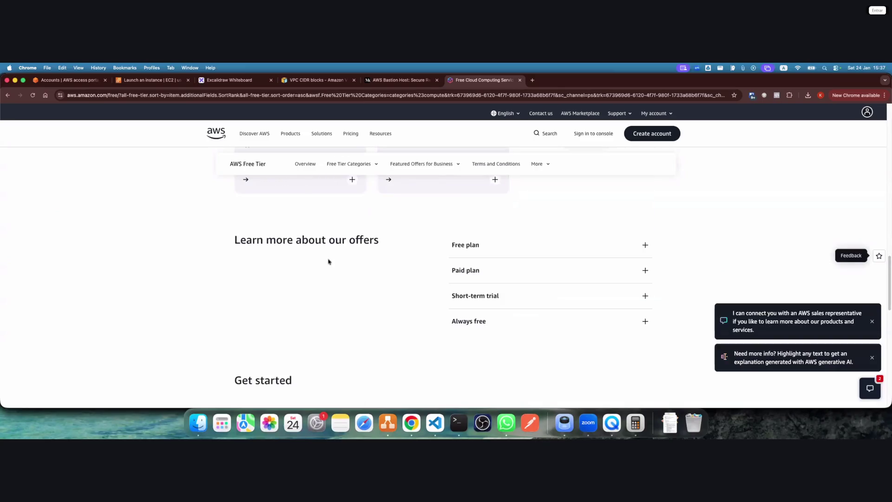
pyautogui.press('super+bracketleft')
# Read the AWS EC2 instance types page, then return to the search results and scroll further
pyautogui.click(240, 254)
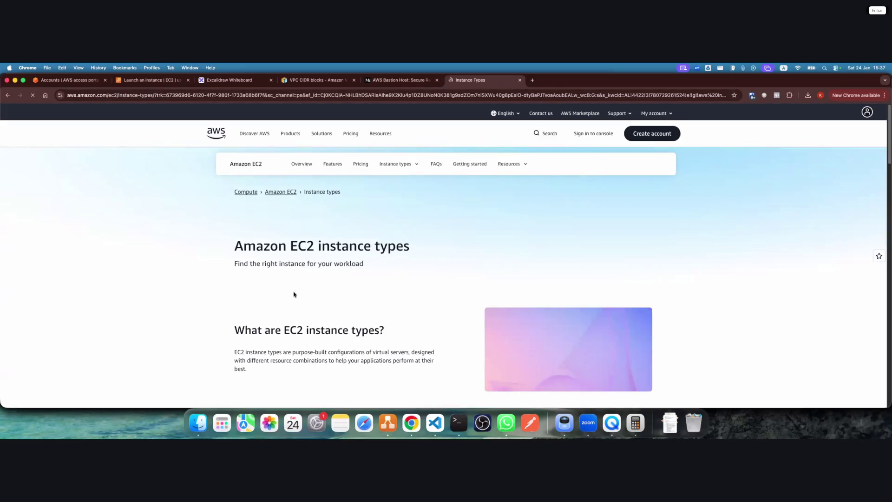
pyautogui.scroll(-10, 297, 295)
pyautogui.scroll(-15, 302, 298)
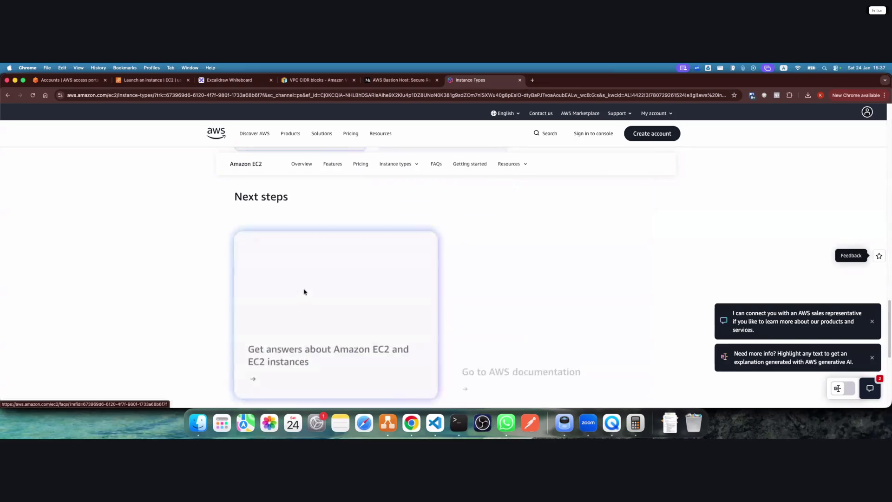
pyautogui.press('super+bracketleft')
pyautogui.scroll(-8, 215, 299)
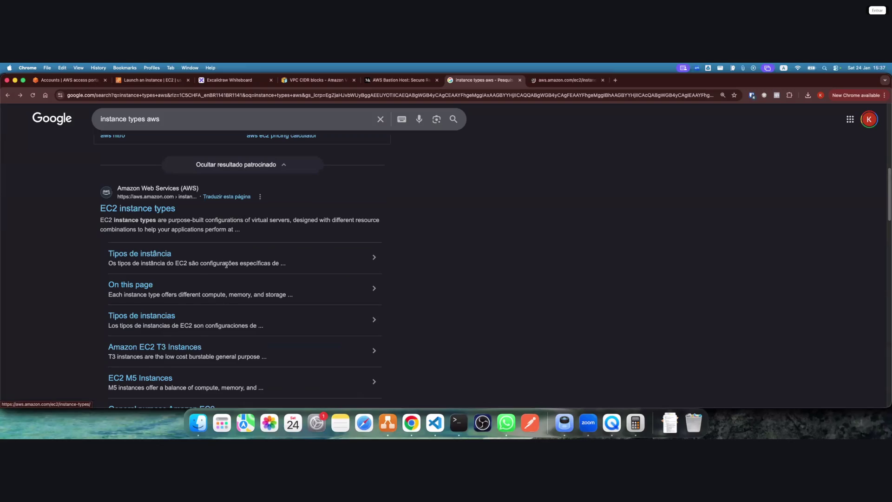
pyautogui.scroll(-4, 193, 322)
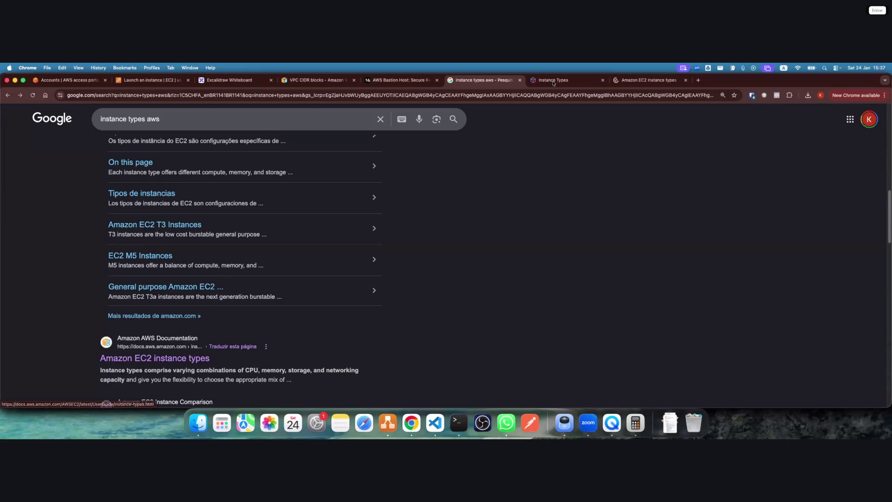
# Open the EC2 instance types page and the AWS EC2 instance types documentation in tabs, and review the instance types page
pyautogui.click(553, 81)
pyautogui.click(646, 81)
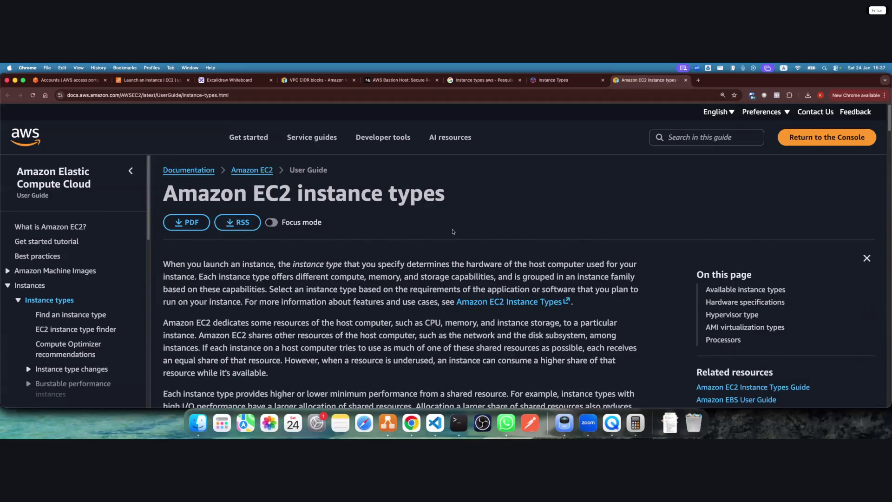
pyautogui.hotkey('ctrl', 'shift', 'Tab')
pyautogui.scroll(-20, 358, 274)
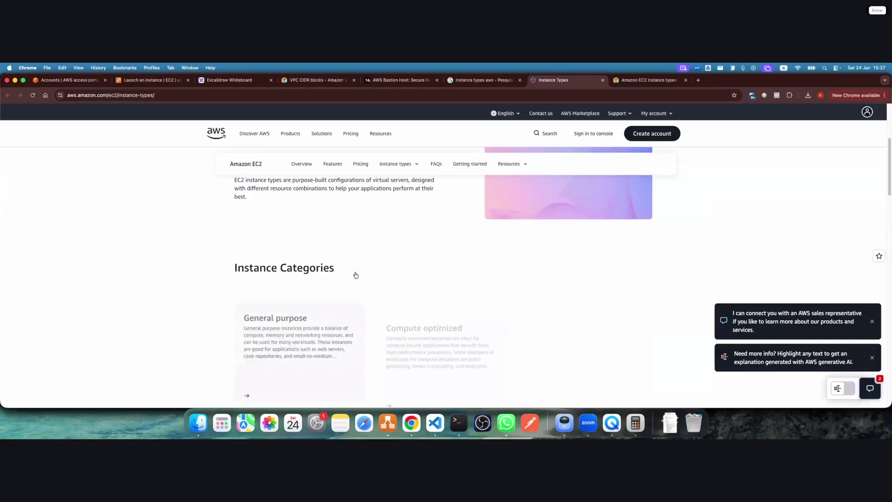
pyautogui.scroll(-3, 381, 247)
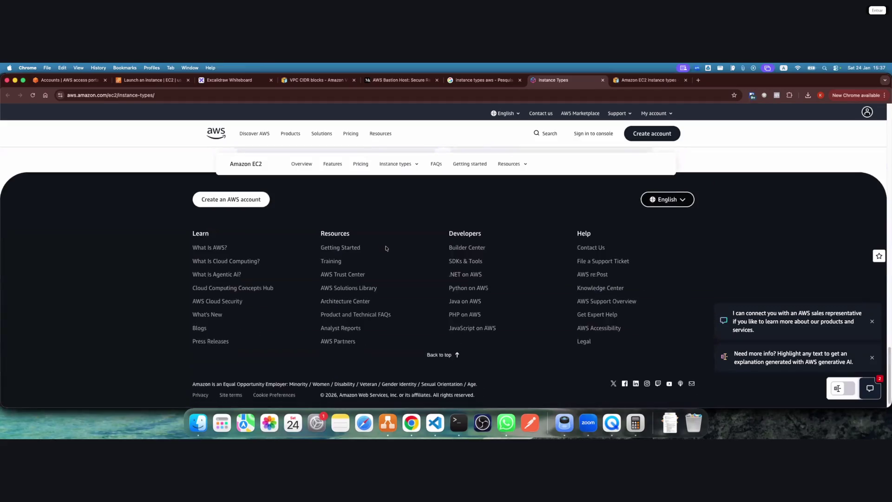
pyautogui.scroll(5, 378, 255)
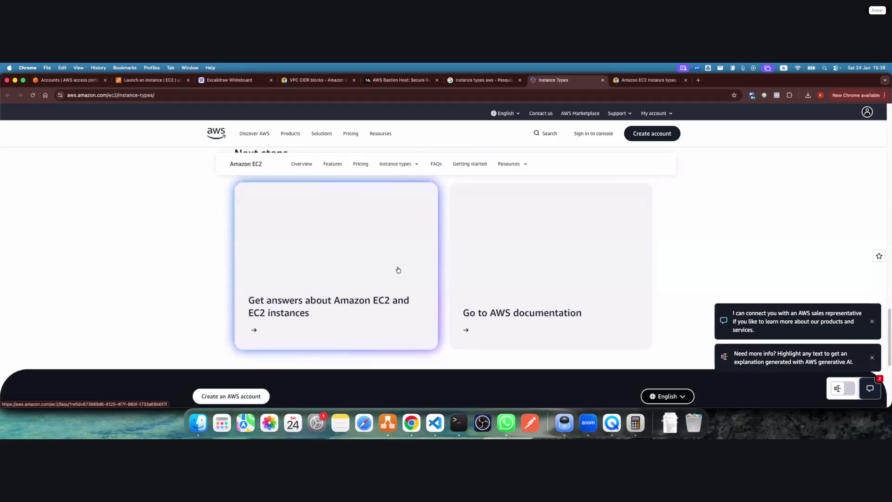
pyautogui.scroll(2, 400, 270)
pyautogui.scroll(5, 397, 277)
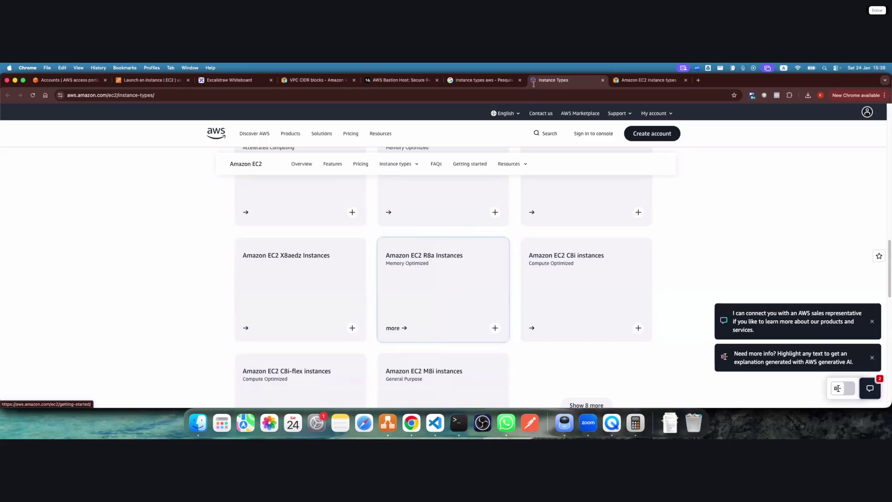
# Return to the "instance types aws" search results and browse the listed results
pyautogui.hotkey('ctrl', 'shift', 'Tab')
pyautogui.scroll(-3, 190, 323)
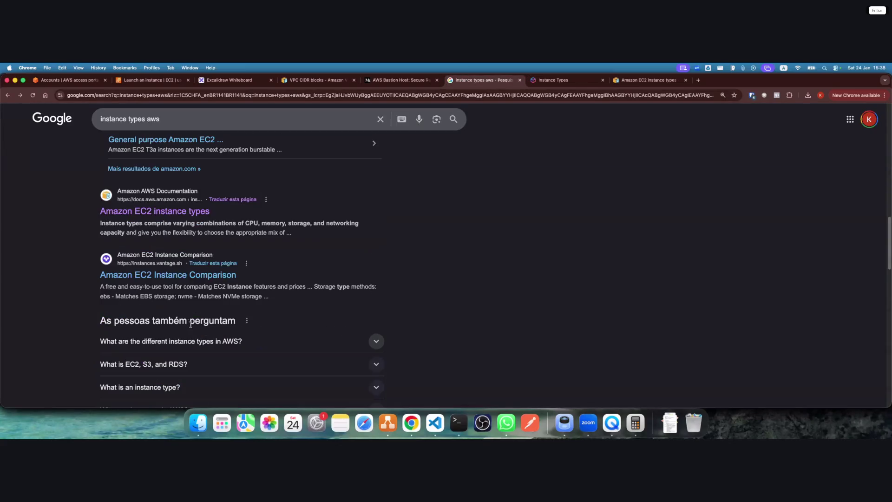
pyautogui.scroll(-3, 188, 298)
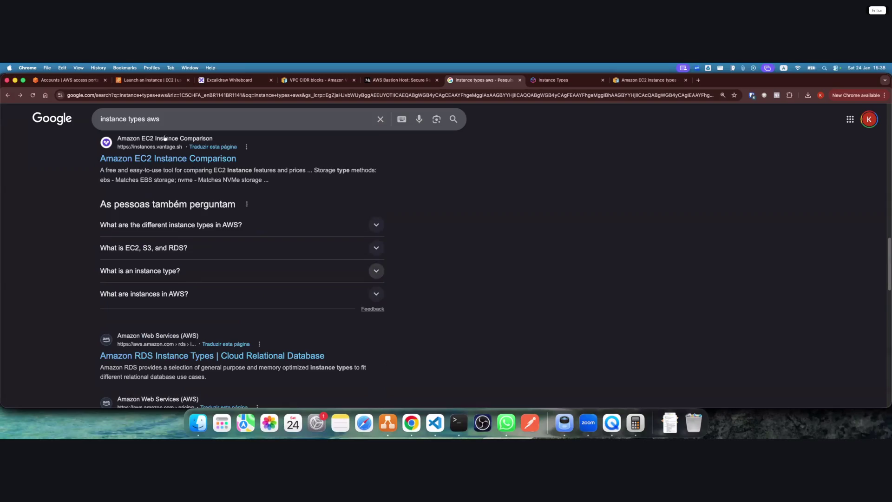
pyautogui.scroll(3, 165, 138)
pyautogui.click(176, 118)
pyautogui.click(534, 239)
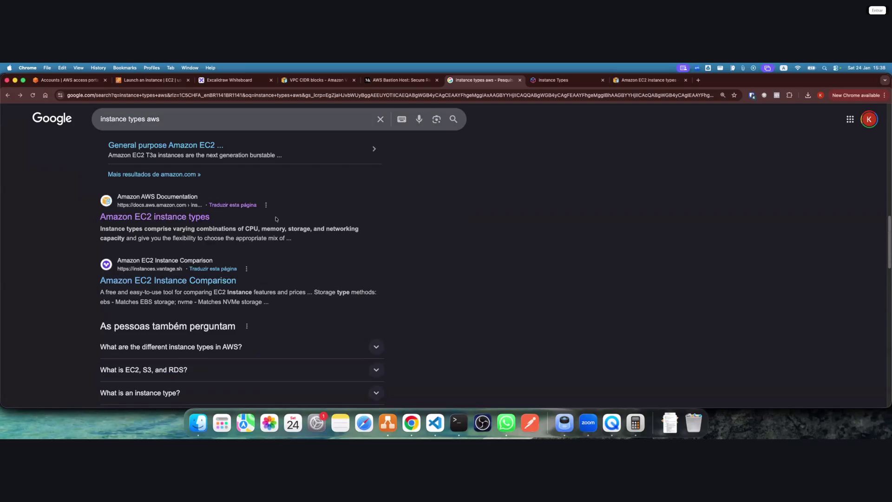
pyautogui.scroll(2, 223, 210)
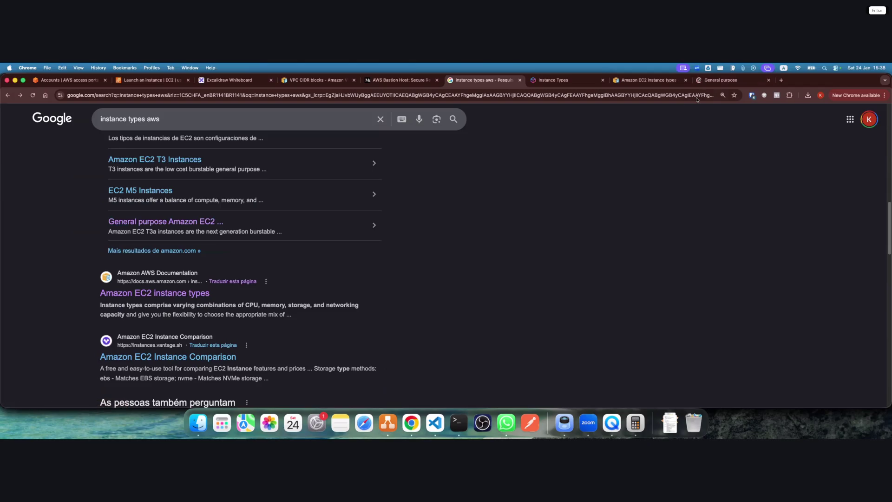
# Tile Chrome to the left half beside the terminal and review the general purpose instance types tab
pyautogui.rightClick(717, 80)
pyautogui.click(743, 279)
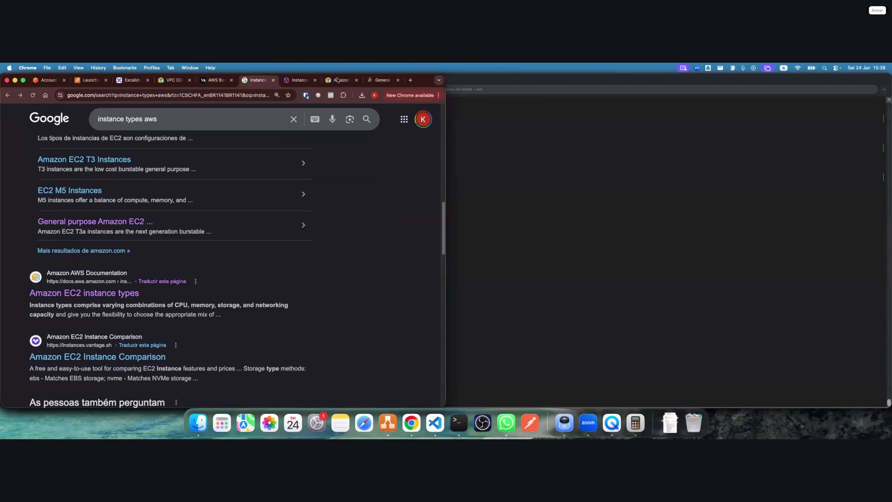
pyautogui.press('super+9')
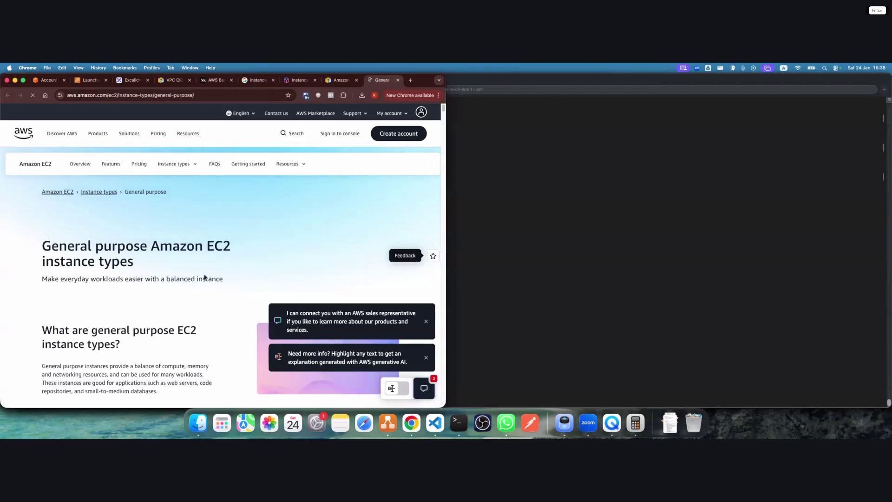
pyautogui.scroll(-10, 205, 278)
pyautogui.scroll(10, 278, 228)
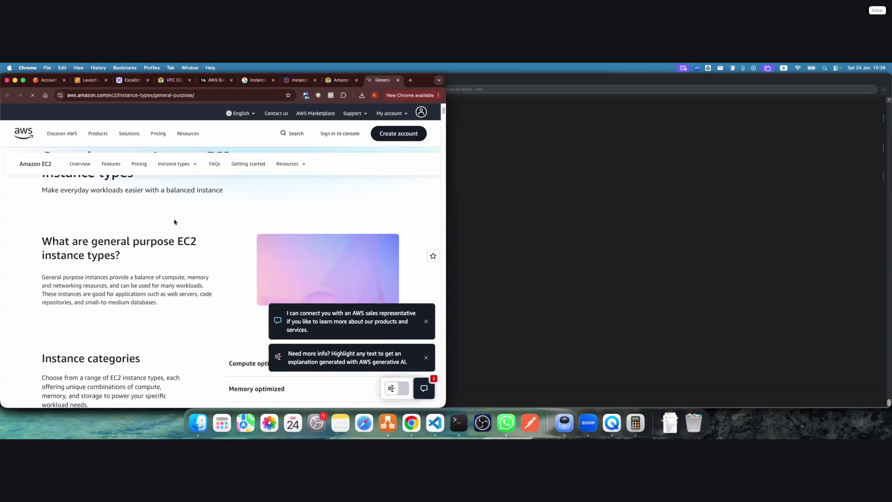
pyautogui.click(257, 81)
pyautogui.scroll(3, 82, 248)
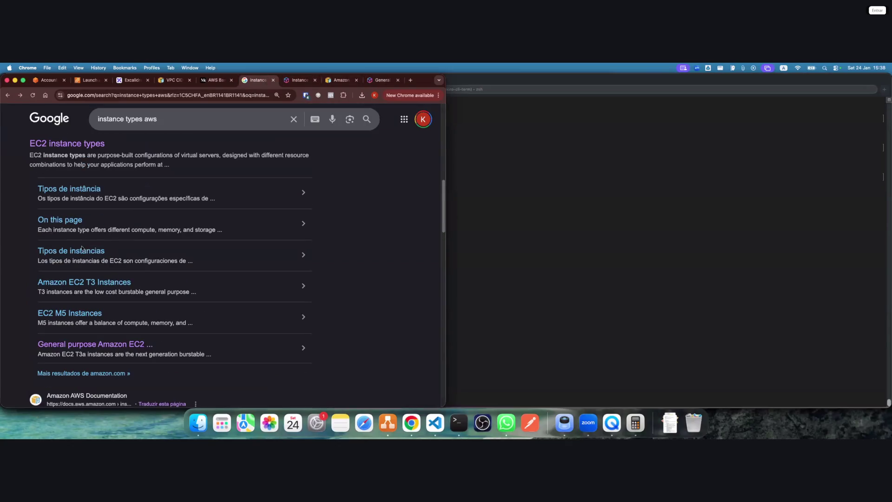